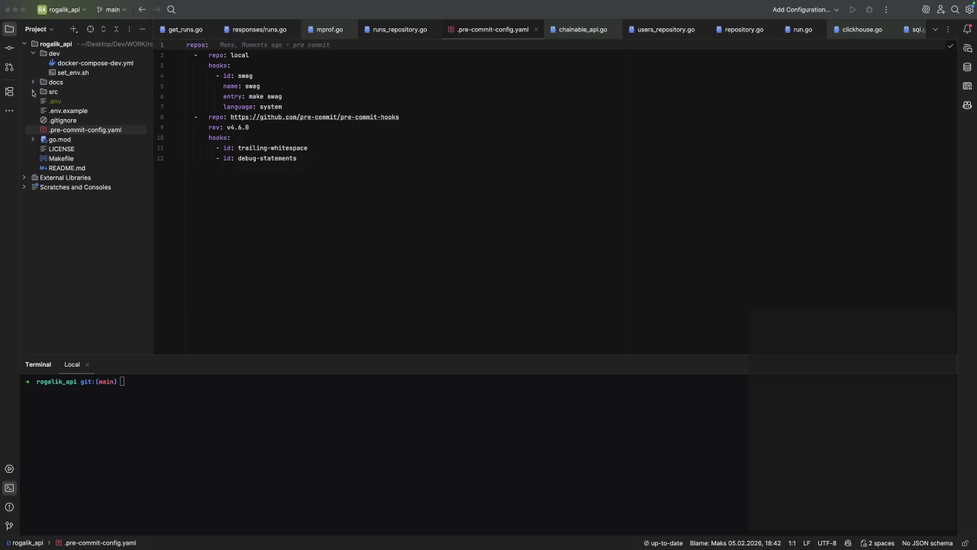
# Open src/server/server.go from the API project tree in GoLand.
pyautogui.click(32, 92)
pyautogui.click(41, 158)
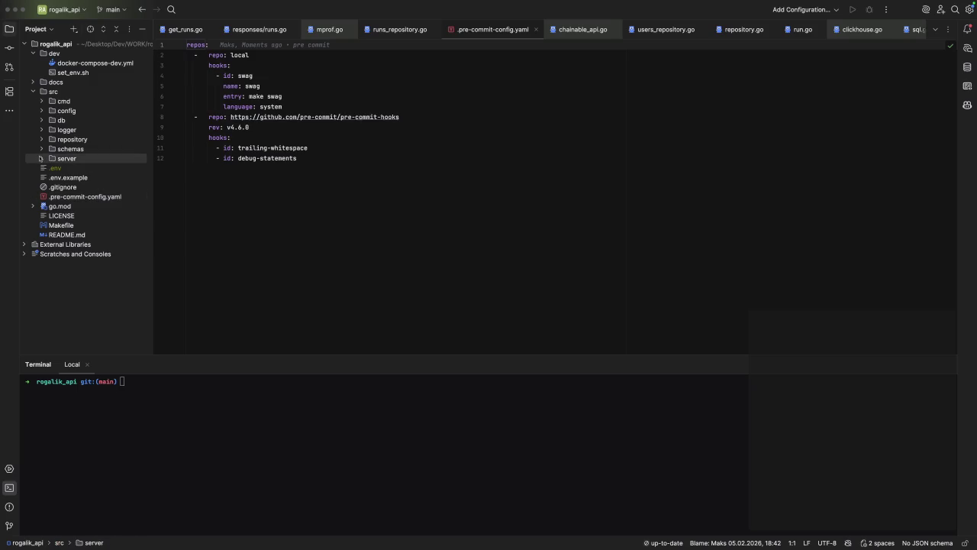
pyautogui.click(40, 158)
pyautogui.doubleClick(80, 188)
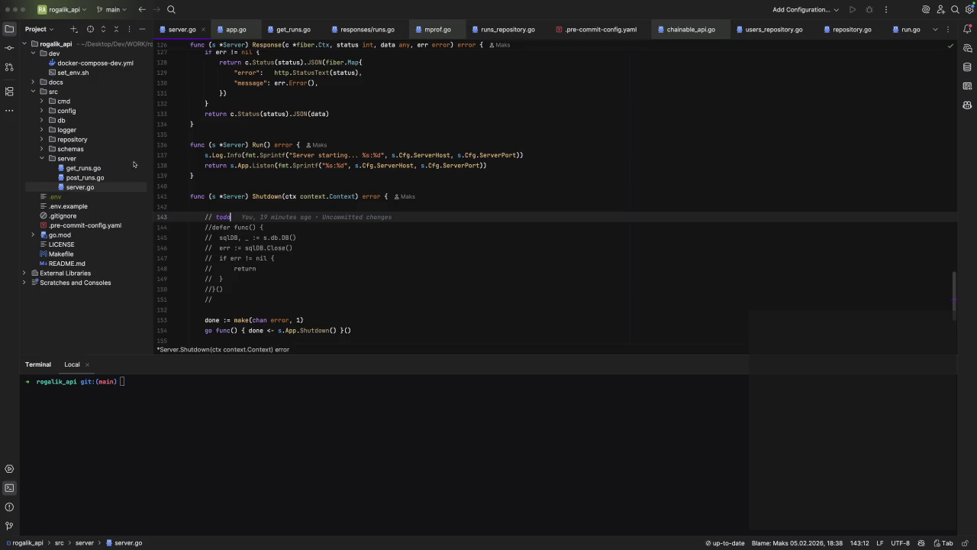
pyautogui.scroll(15, 213, 195)
pyautogui.scroll(5, 213, 195)
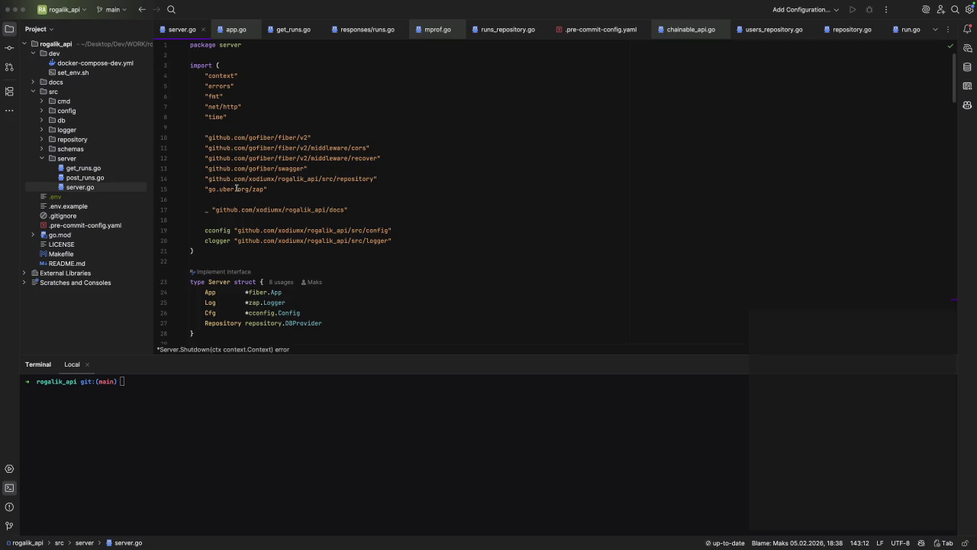
# Expand the schemas, repository, logger, db, config and cmd folders, then switch to Godot.
pyautogui.click(42, 149)
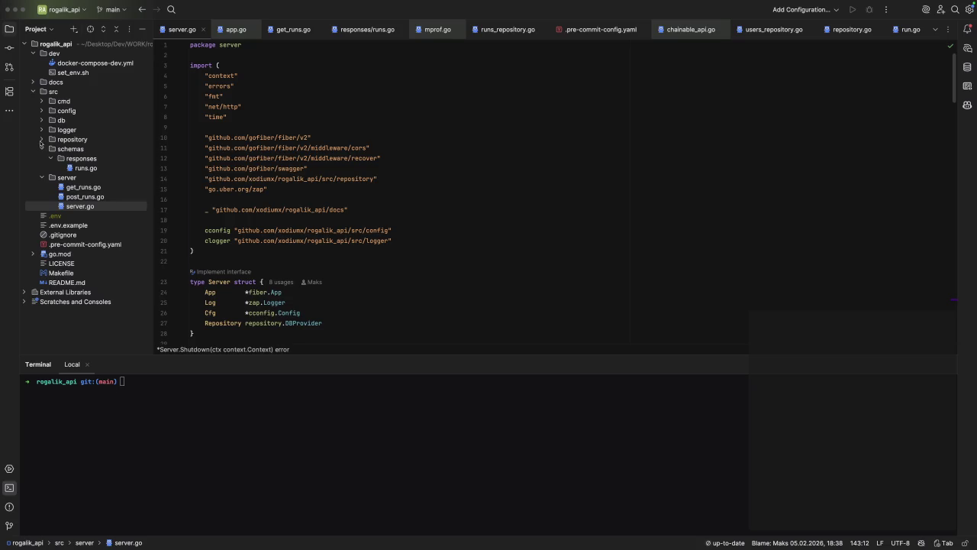
pyautogui.click(42, 140)
pyautogui.click(42, 130)
pyautogui.click(41, 120)
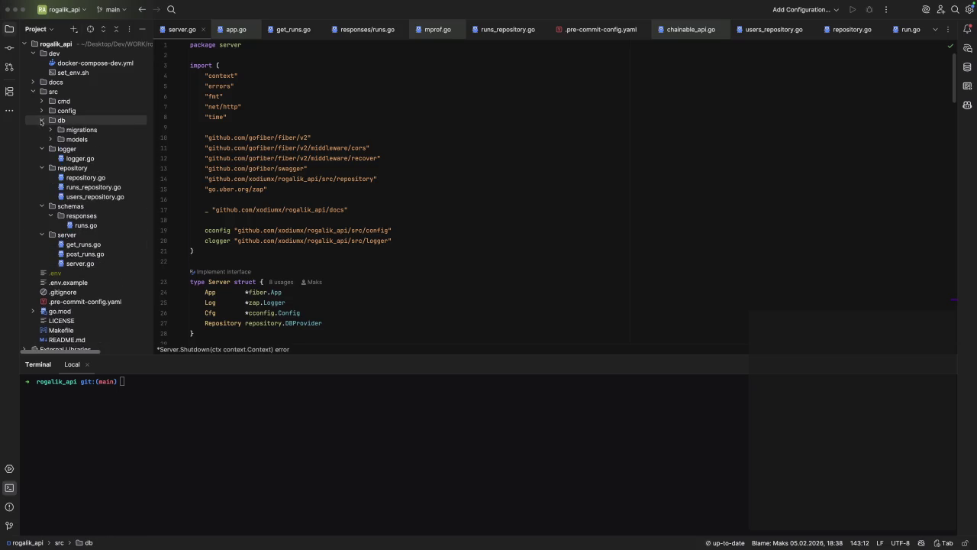
pyautogui.click(38, 112)
pyautogui.click(42, 111)
pyautogui.click(42, 101)
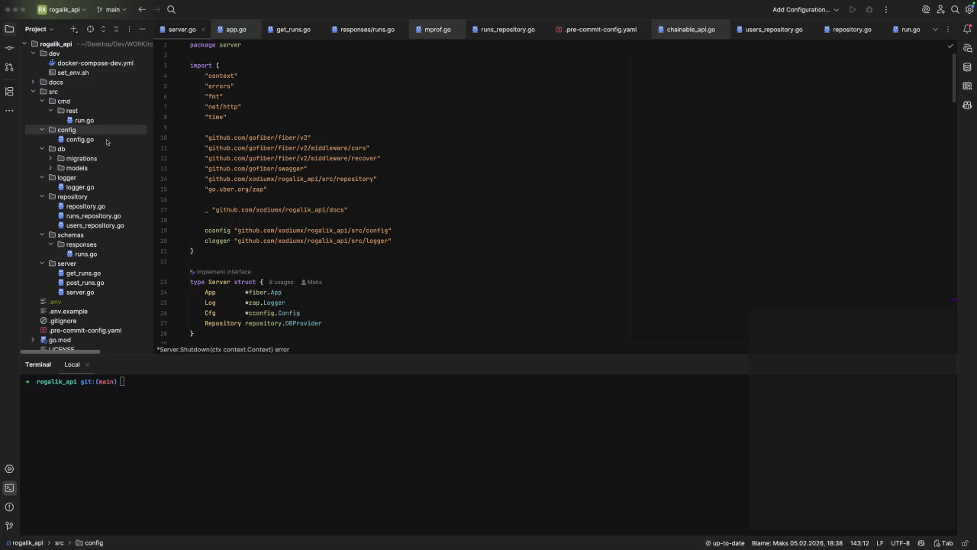
pyautogui.hotkey('ctrl', 'Right')
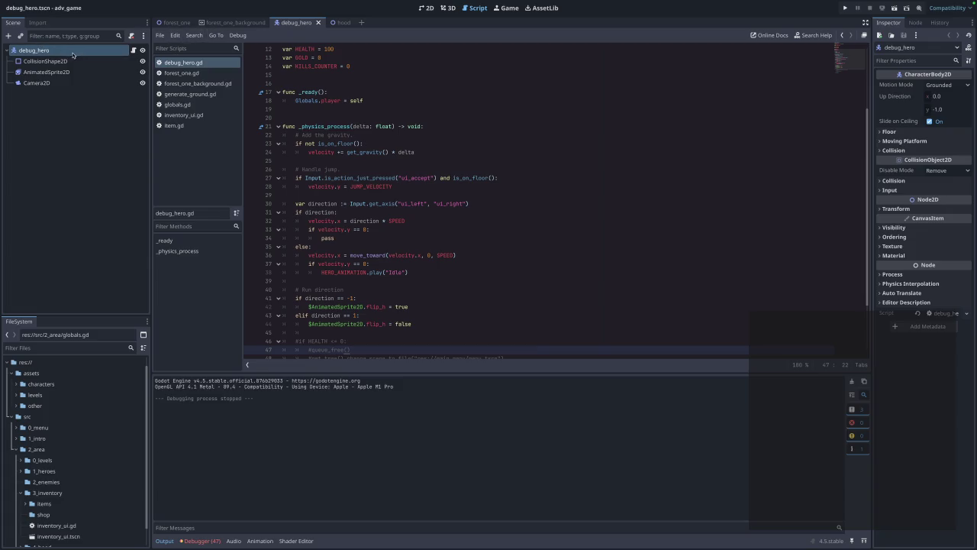
# Review the forest_one.gd script in the forest_one scene.
pyautogui.click(174, 22)
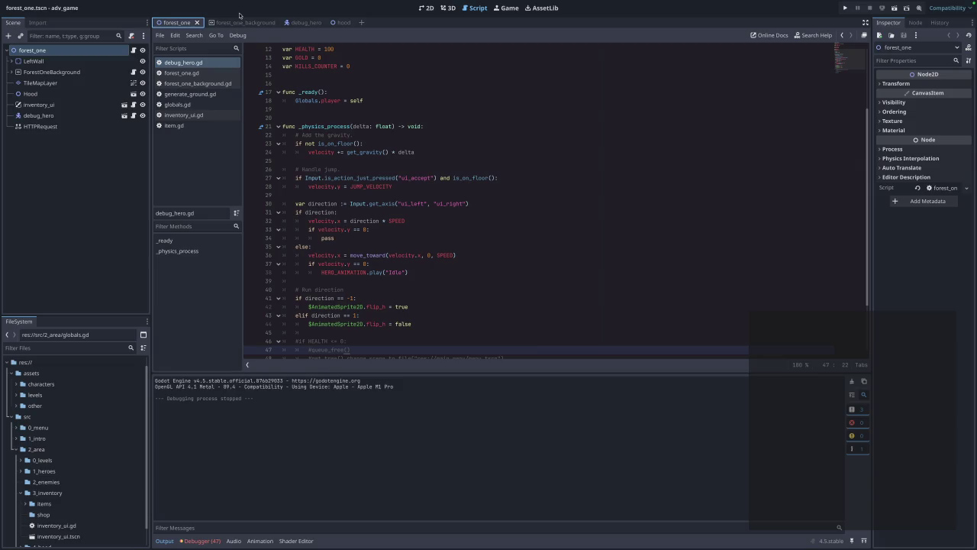
pyautogui.scroll(4, 375, 100)
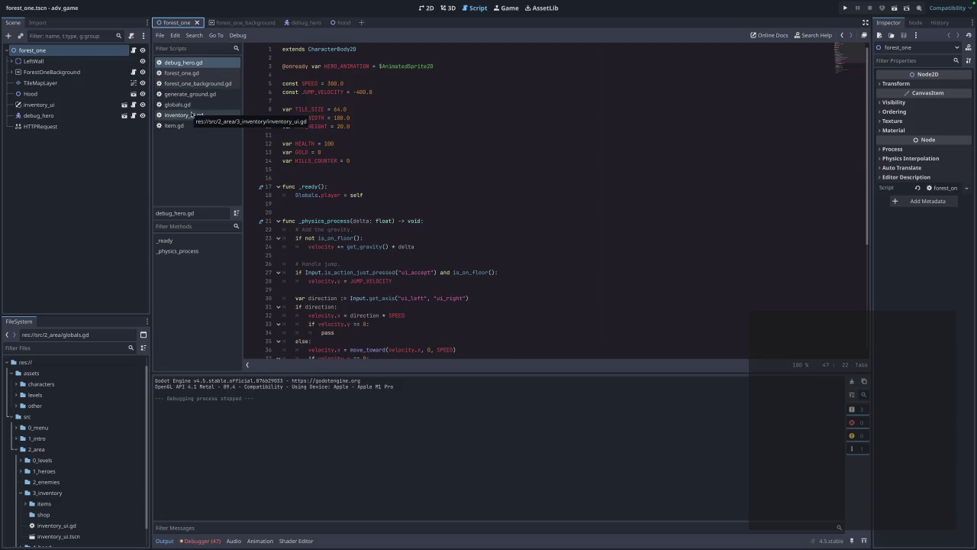
pyautogui.click(188, 76)
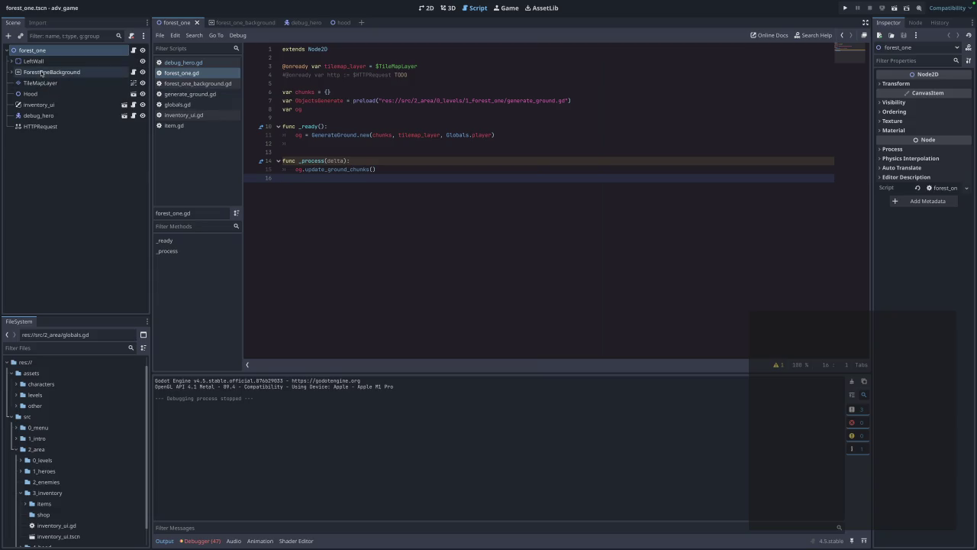
# Close the [empty] scene and bring up debug_hero.gd under the debug_hero scene.
pyautogui.click(305, 24)
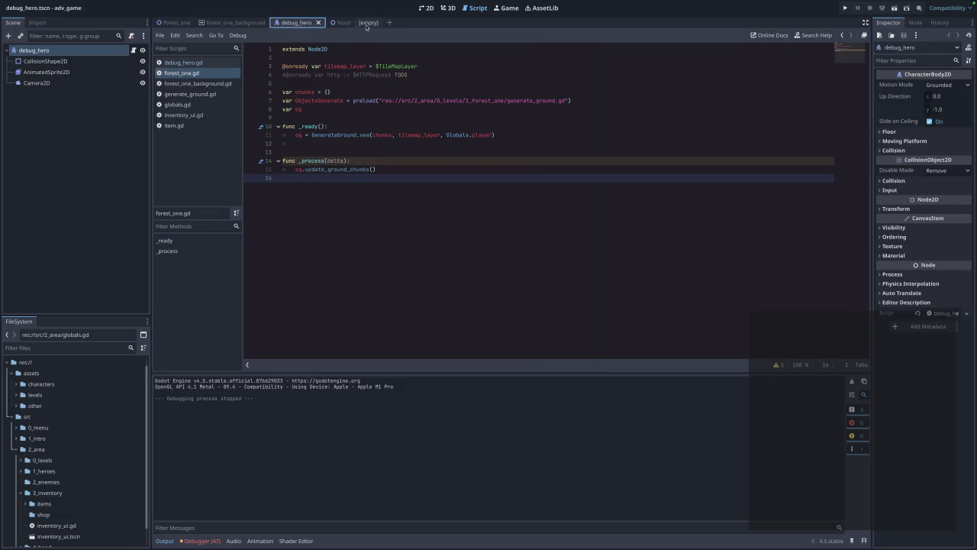
pyautogui.click(374, 24)
pyautogui.click(375, 23)
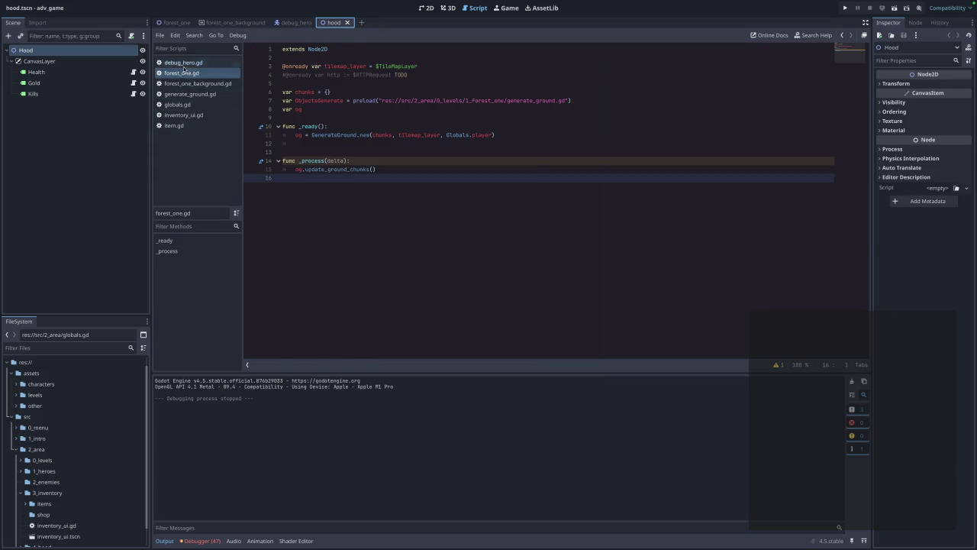
pyautogui.click(182, 63)
pyautogui.click(381, 163)
# Rename KILLS_COUNTER to KILL_MOBS_COUNTER on line 14 of debug_hero.gd.
pyautogui.press('Return')
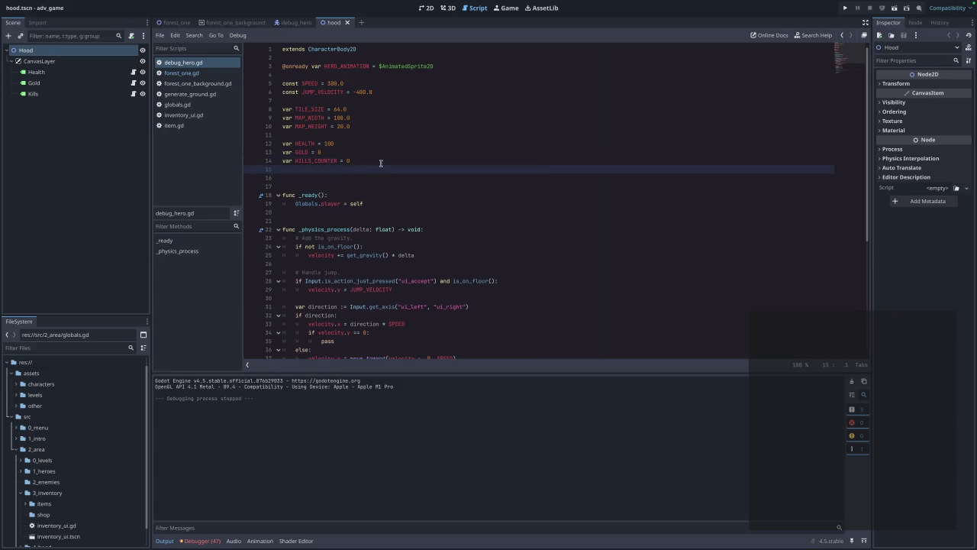
pyautogui.click(312, 162)
pyautogui.press('BackSpace')
pyautogui.write('_SL')
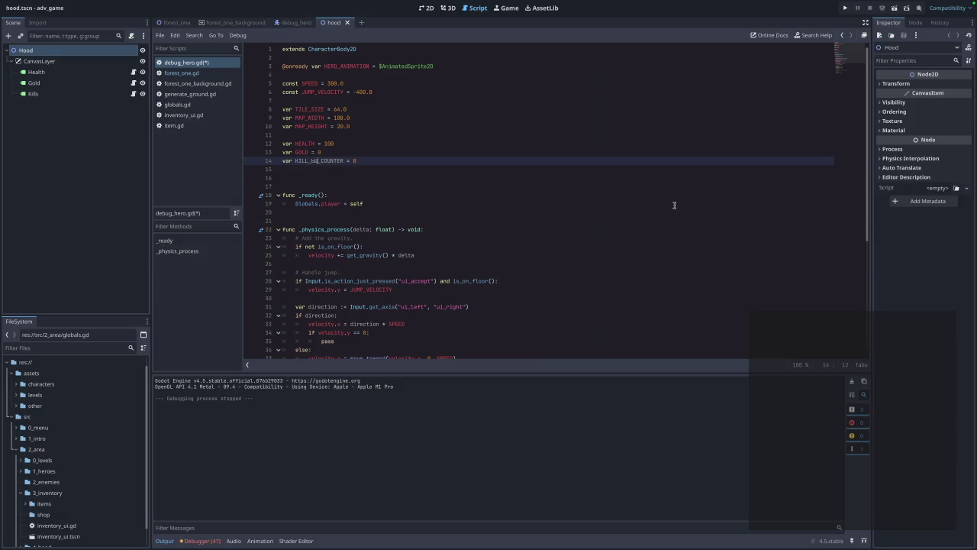
pyautogui.hotkey('ctrl', 'space')
pyautogui.write('MOBS')
pyautogui.moveTo(365, 161); pyautogui.dragTo(312, 160)
pyautogui.moveTo(336, 160); pyautogui.dragTo(270, 161)
pyautogui.hotkey('ctrl', 'z')
pyautogui.moveTo(365, 162); pyautogui.dragTo(310, 161)
pyautogui.click(376, 162)
# Duplicate line 14 as a new KILL_BOSSES_COUNTER = 0 variable.
pyautogui.hotkey('ctrl', 'shift', 'd')
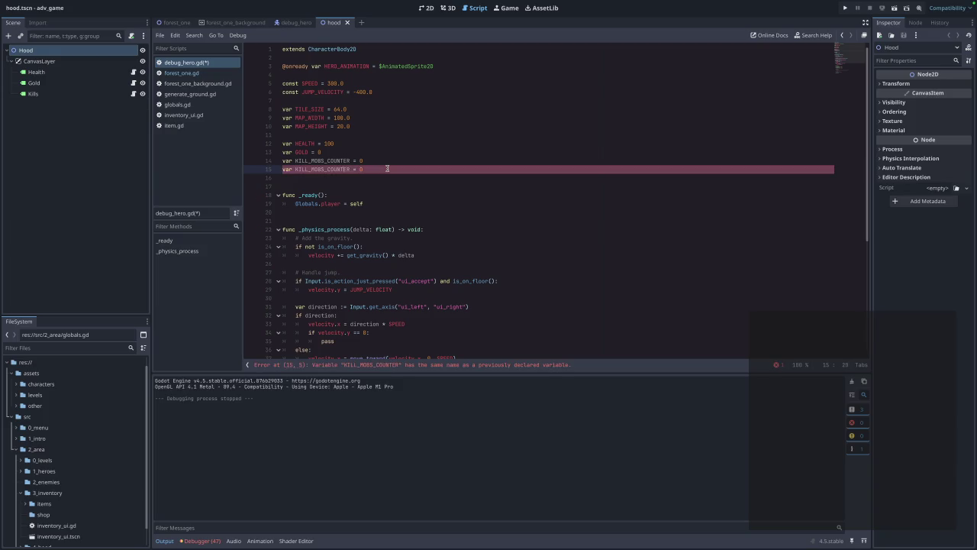
pyautogui.press('BackSpace')
pyautogui.press('BackSpace')
pyautogui.press('BackSpace')
pyautogui.write('BOSSES')
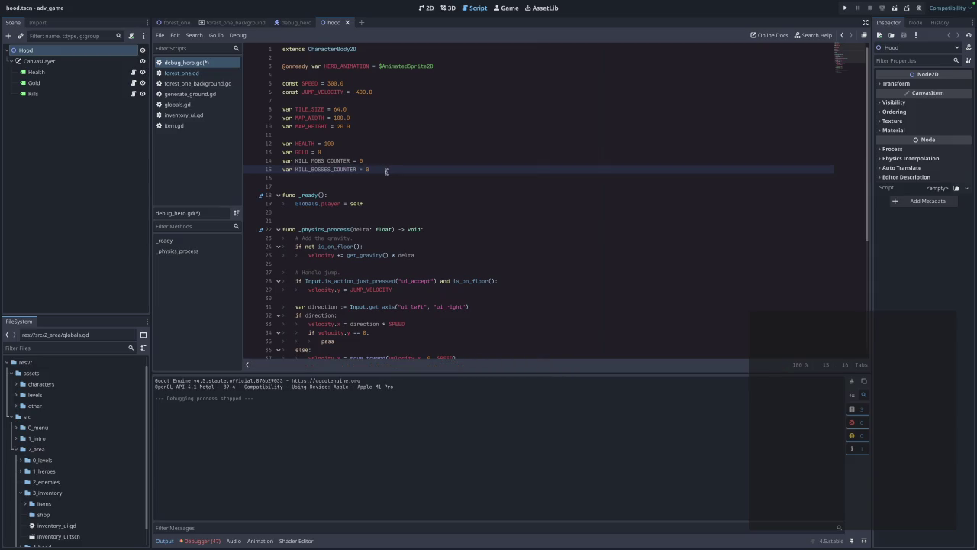
pyautogui.scroll(-6, 386, 171)
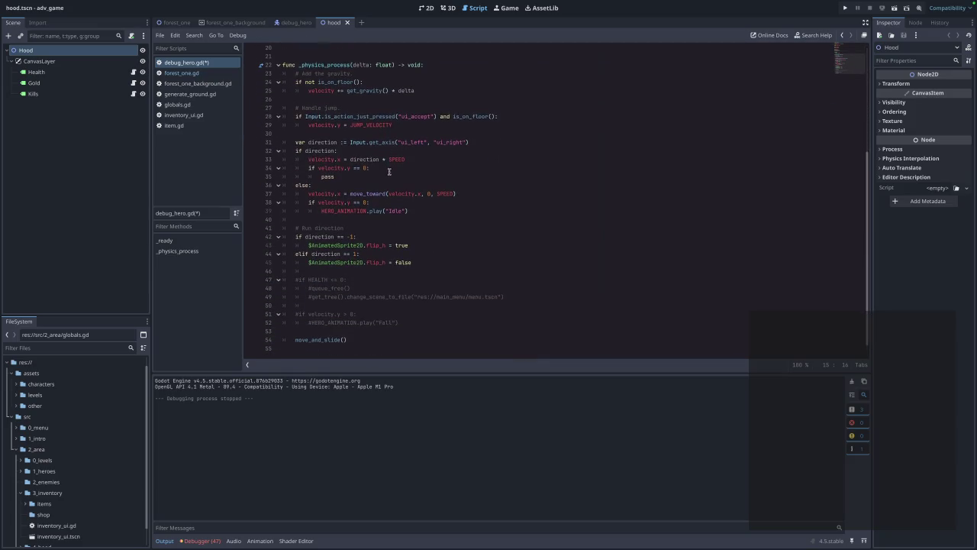
pyautogui.scroll(6, 388, 171)
# Add a new line 'var RUN_TIME = 0' after the counters.
pyautogui.click(377, 167)
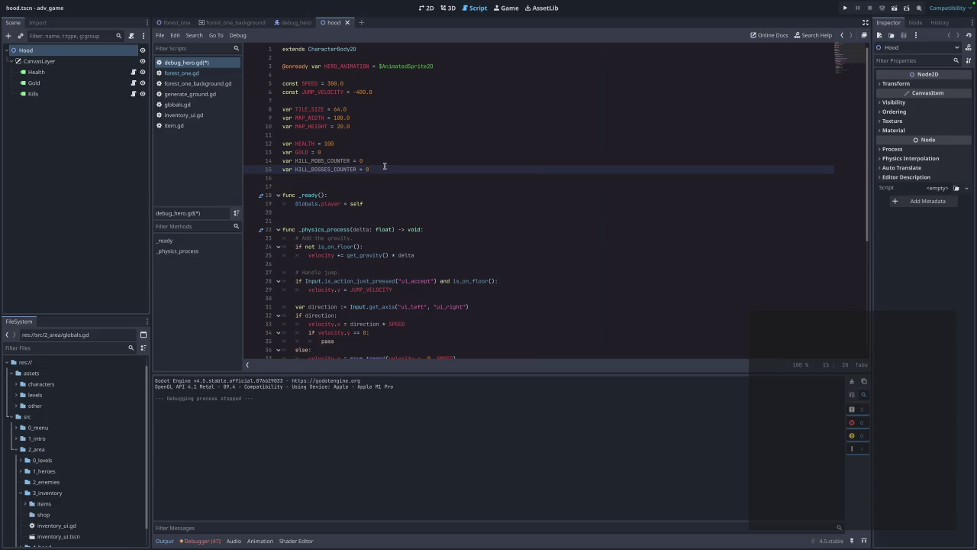
pyautogui.press('Return')
pyautogui.write('var ')
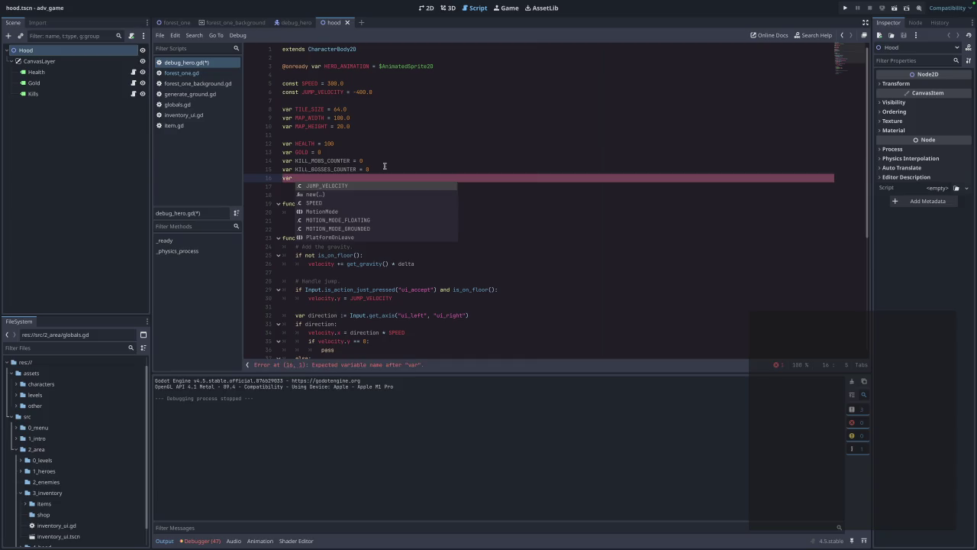
pyautogui.write('RUNTIME')
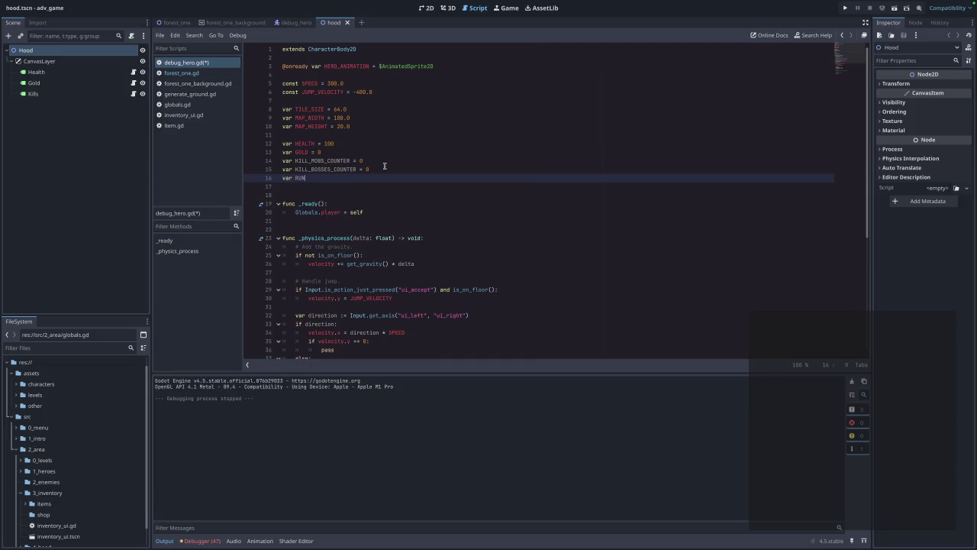
pyautogui.press('BackSpace')
pyautogui.press('BackSpace')
pyautogui.press('BackSpace')
pyautogui.write('N_TIME = ')
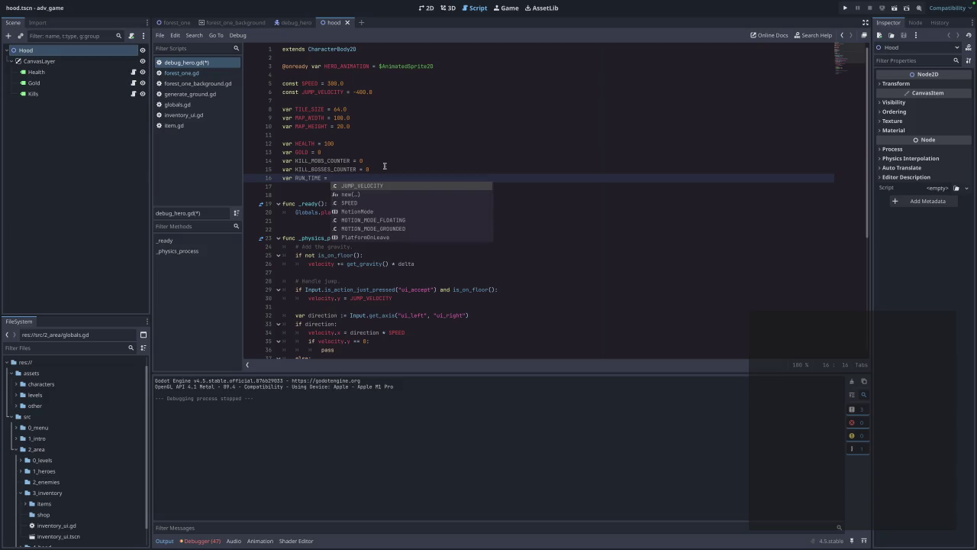
pyautogui.write('0')
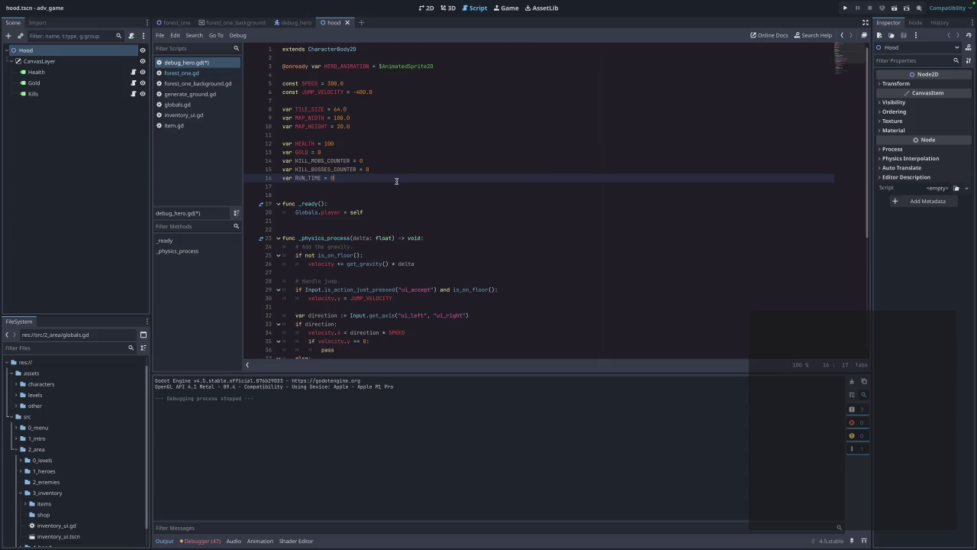
pyautogui.scroll(-3, 396, 182)
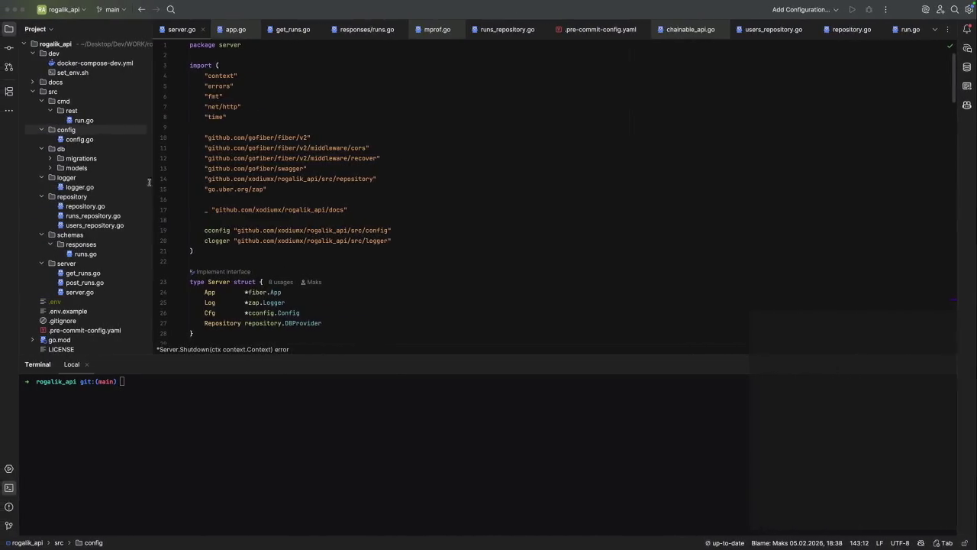
# Open db/models/runs.go to check the UserID, KillsMobs, KillsBosses, RunTime and CreatedAt fields, then return to Godot.
pyautogui.click(51, 168)
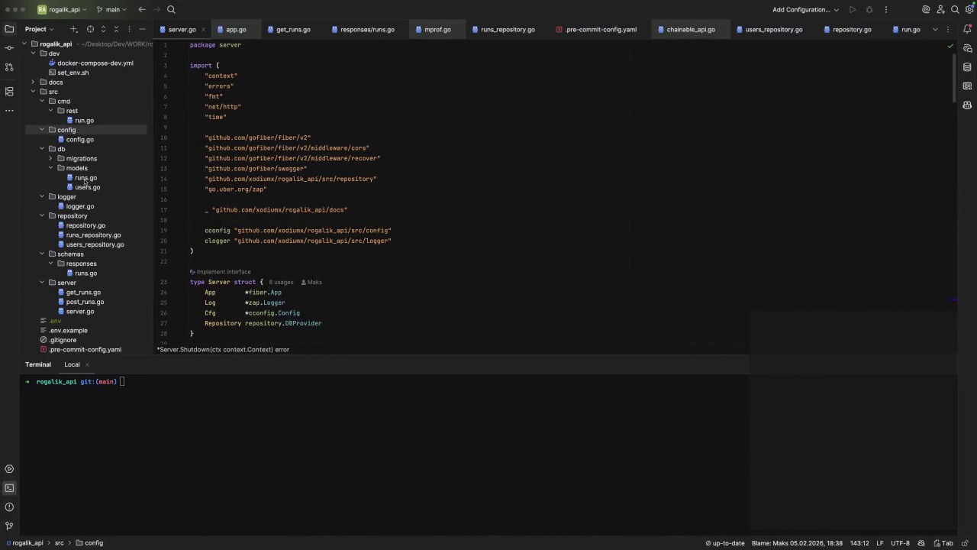
pyautogui.doubleClick(85, 177)
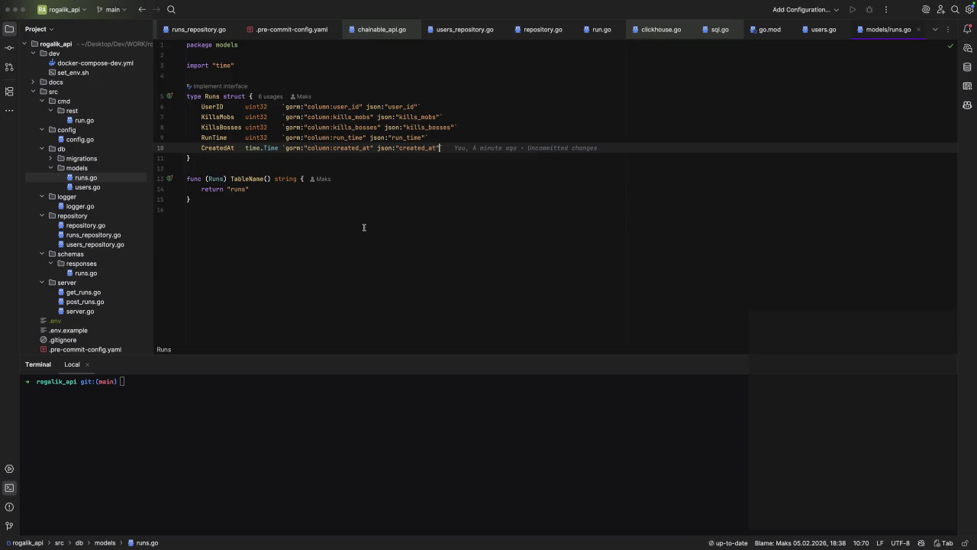
pyautogui.hotkey('ctrl', 'Right')
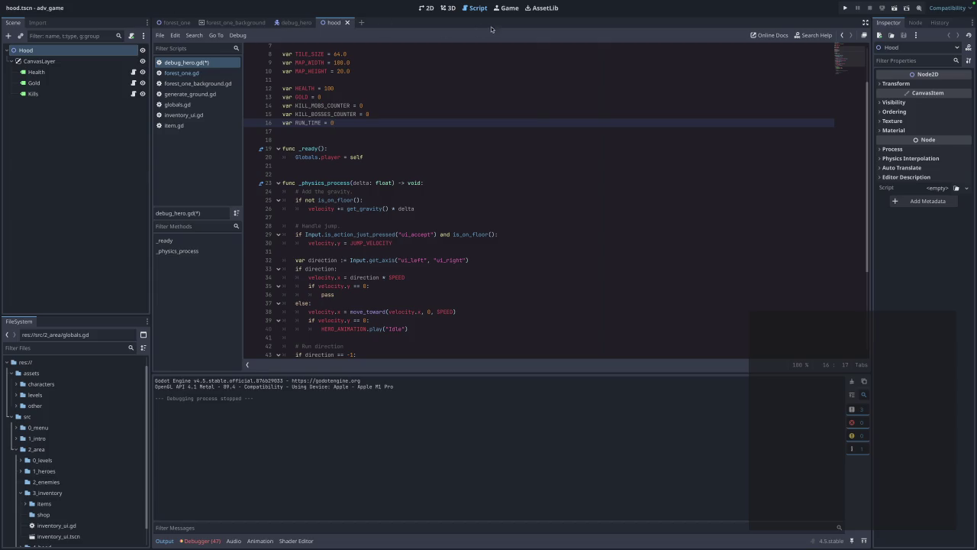
# Search AssetLib for 'steam' and start downloading GodotSteam Server GDExtension 4.4+.
pyautogui.click(544, 9)
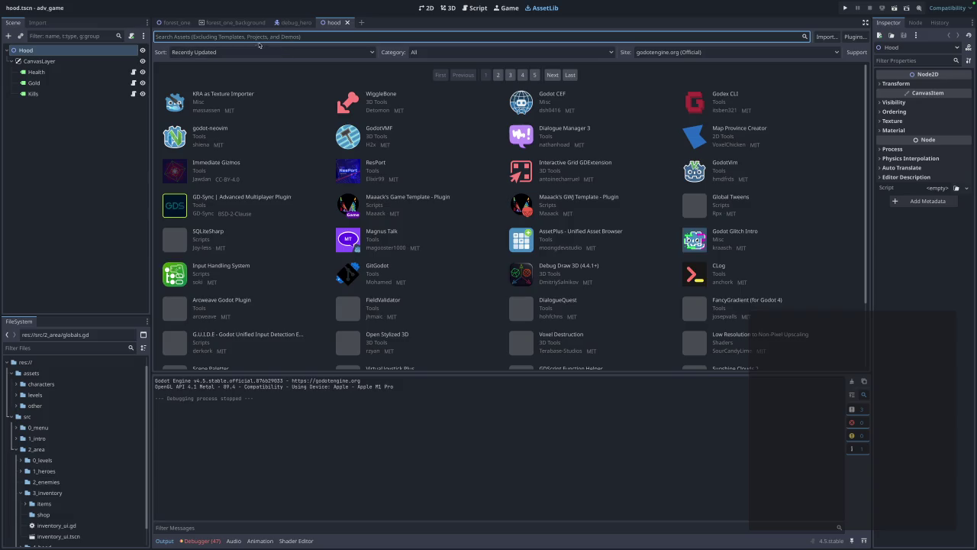
pyautogui.write('steam')
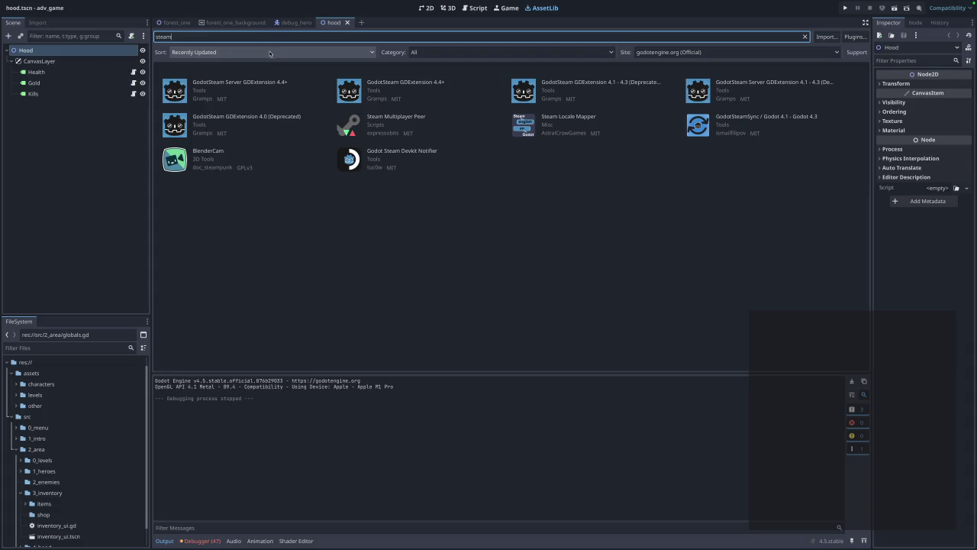
pyautogui.click(275, 84)
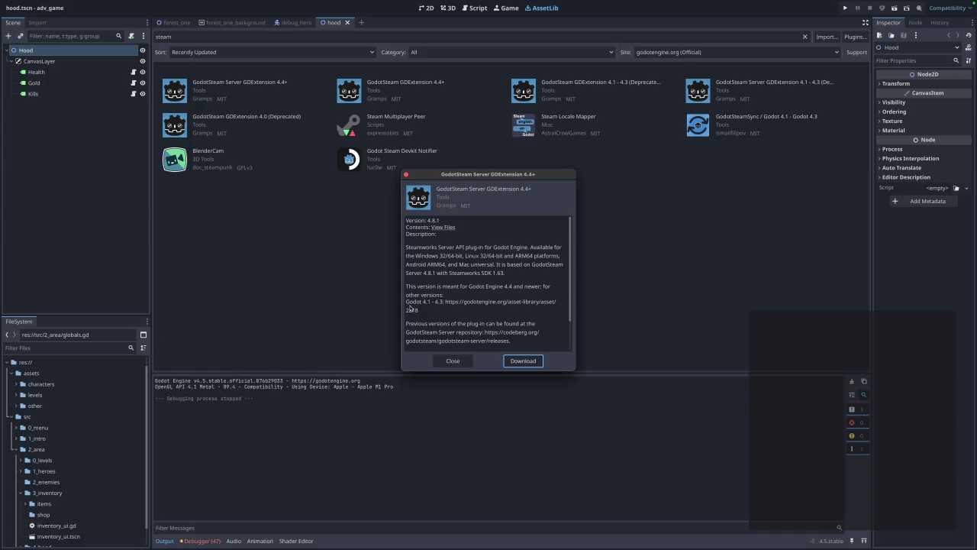
pyautogui.click(523, 360)
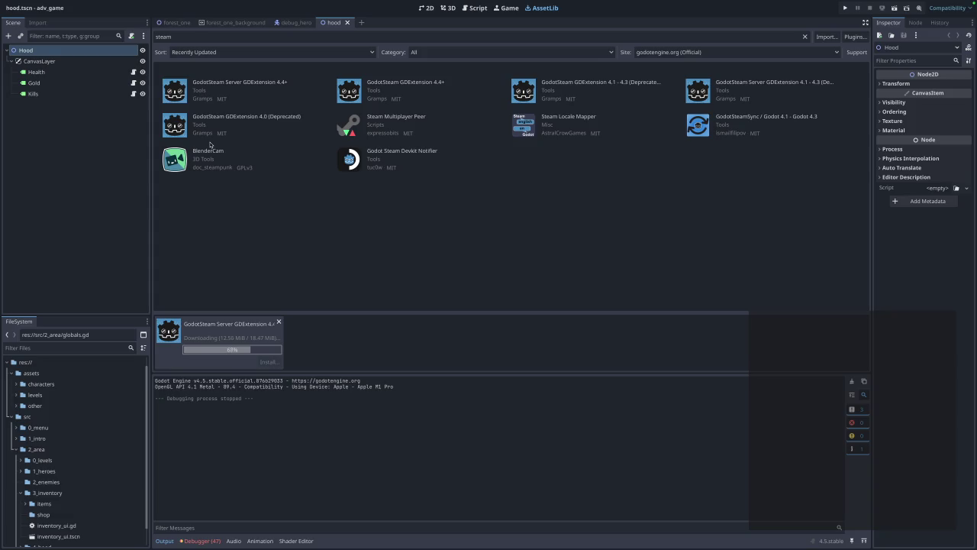
# Go through the forest_one scene tabs into the Script workspace and open forest_one.gd.
pyautogui.click(173, 23)
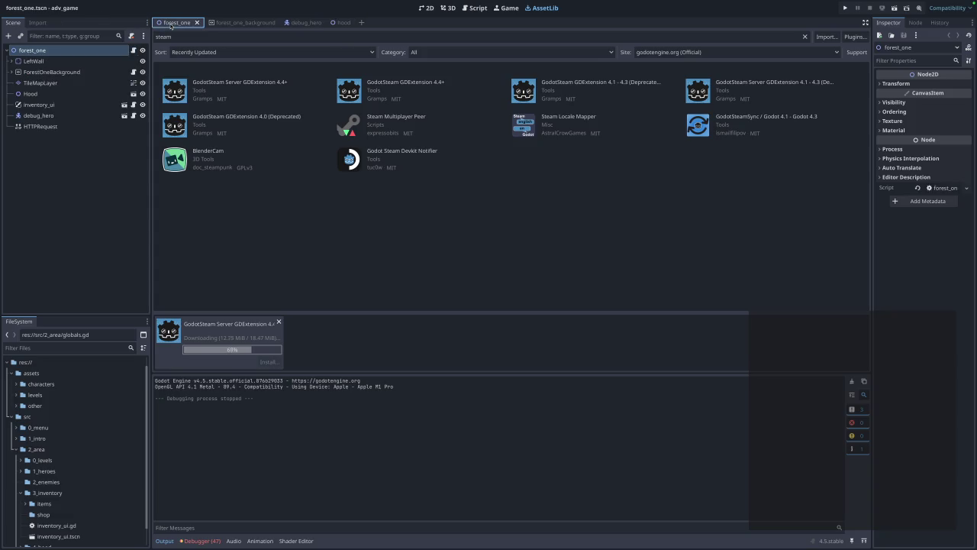
pyautogui.click(224, 23)
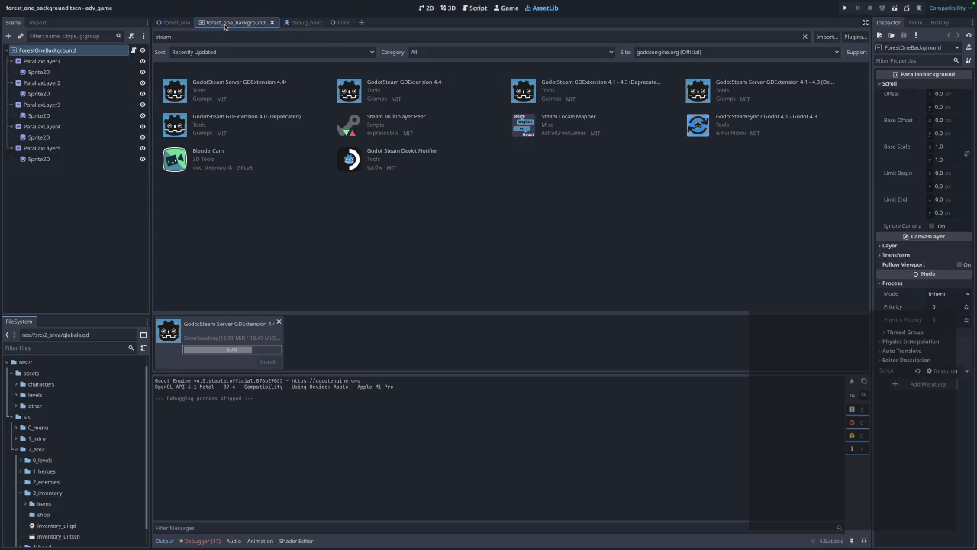
pyautogui.click(429, 8)
pyautogui.click(475, 8)
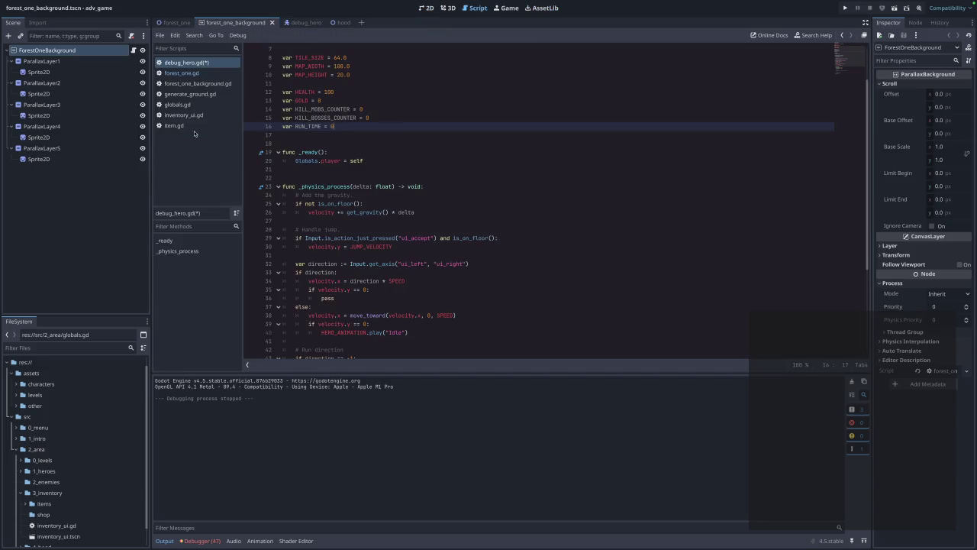
pyautogui.scroll(2, 301, 112)
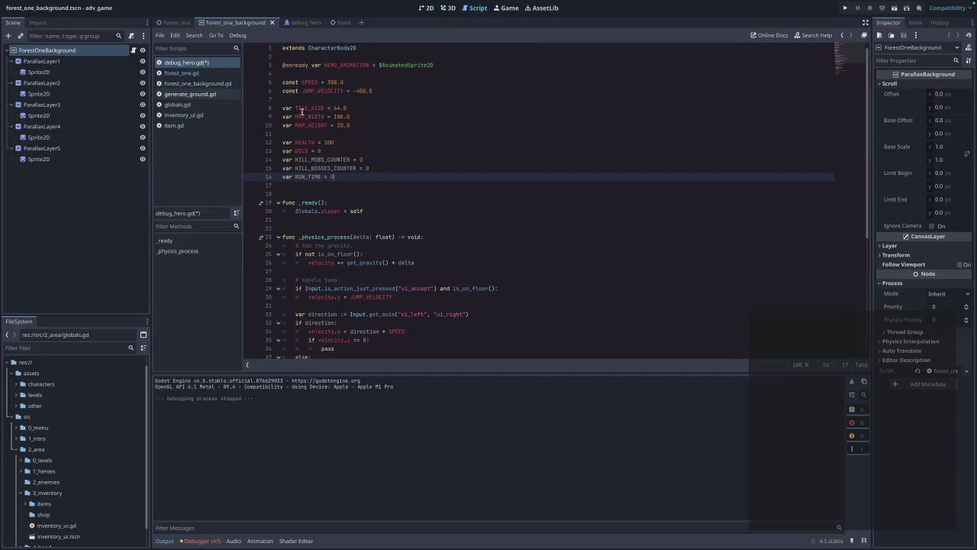
pyautogui.click(183, 73)
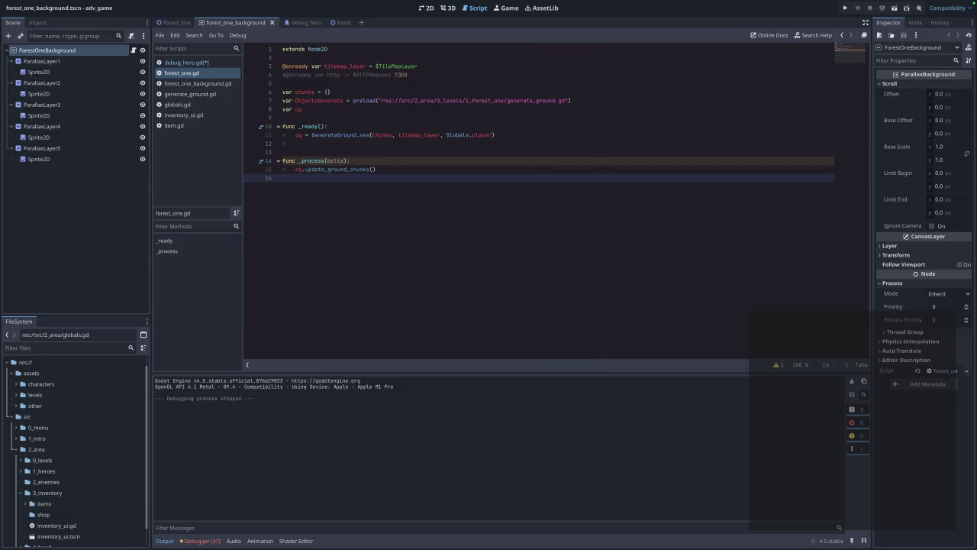
pyautogui.click(407, 75)
pyautogui.moveTo(432, 74); pyautogui.dragTo(284, 75)
pyautogui.moveTo(344, 75); pyautogui.dragTo(330, 91)
pyautogui.press('super+z')
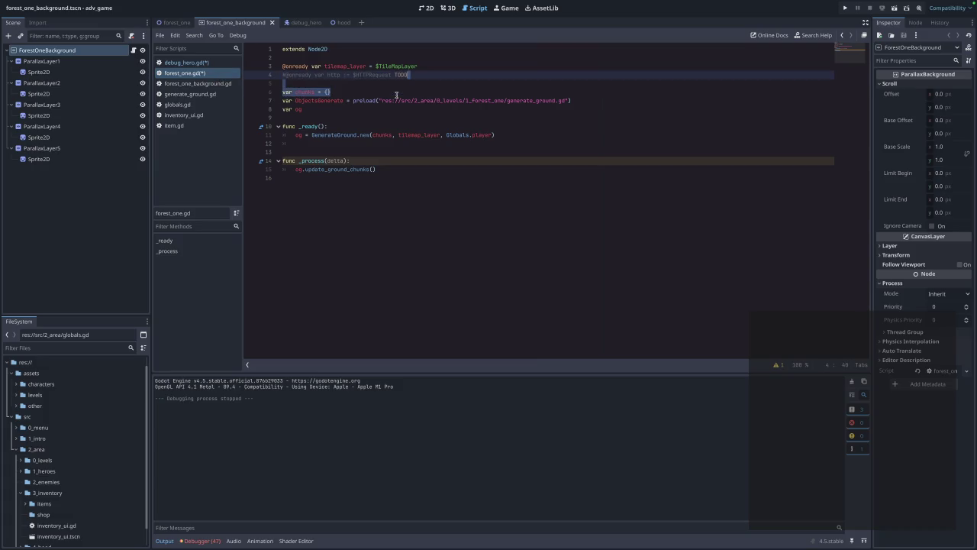
pyautogui.moveTo(412, 75); pyautogui.dragTo(281, 75)
pyautogui.press('BackSpace')
pyautogui.press('BackSpace')
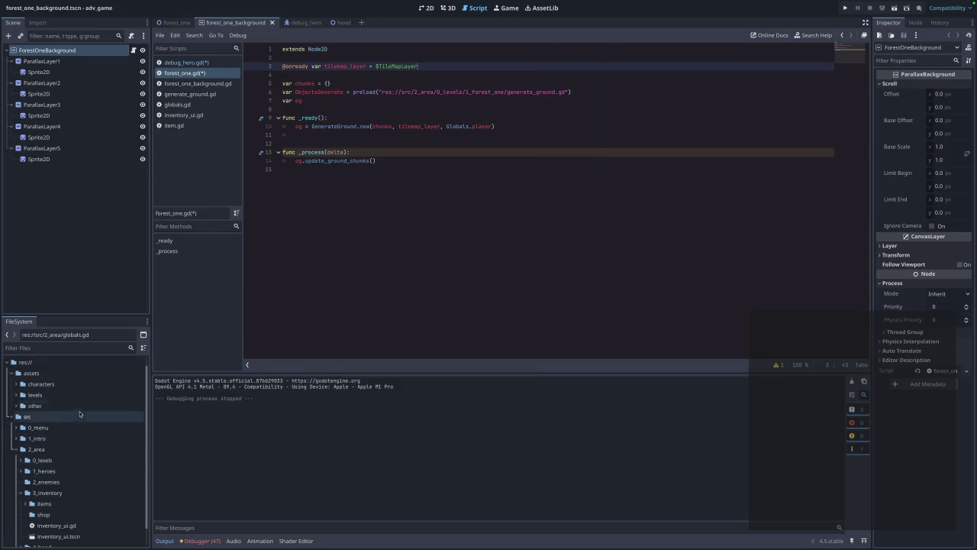
# Expand the src/0_menu folder in the FileSystem dock to show its contents.
pyautogui.scroll(-1, 45, 443)
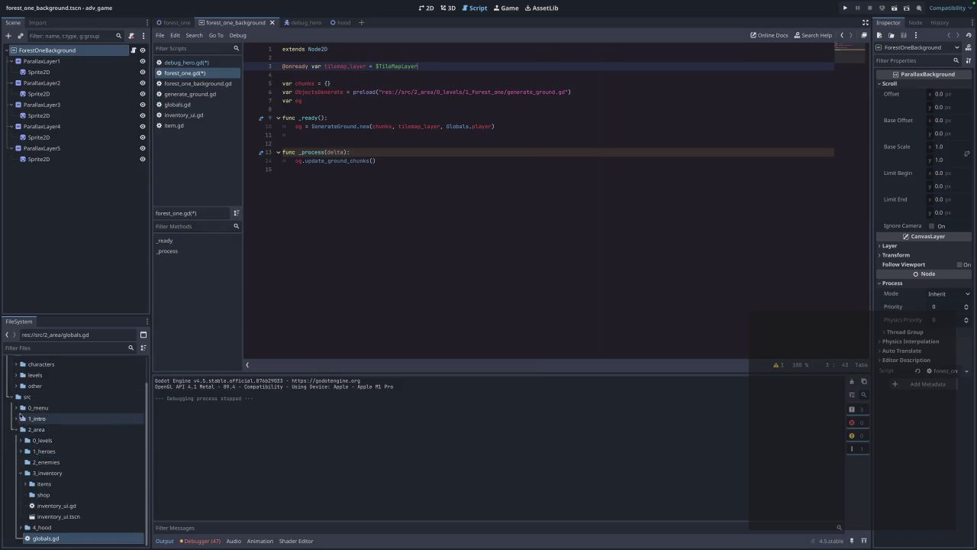
pyautogui.click(14, 409)
pyautogui.click(14, 409)
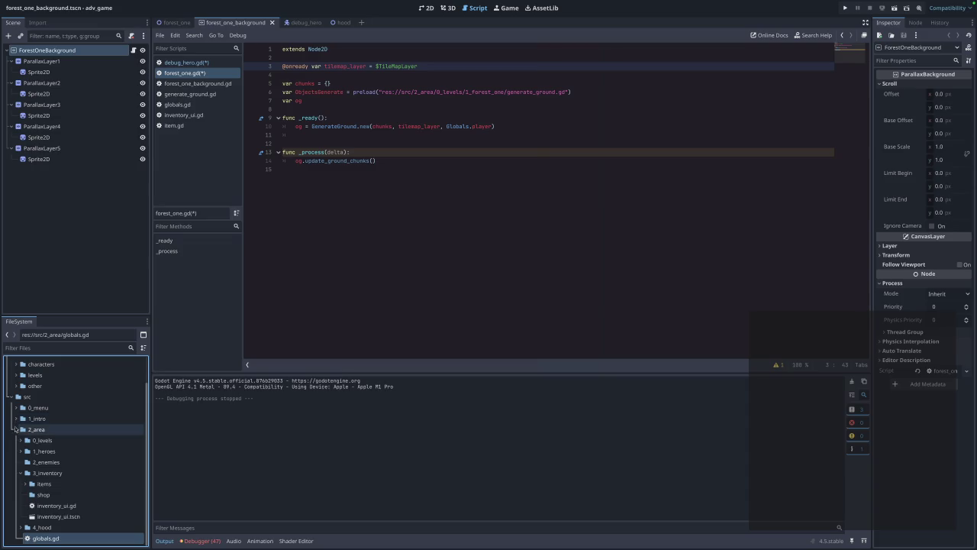
pyautogui.click(20, 410)
pyautogui.click(17, 409)
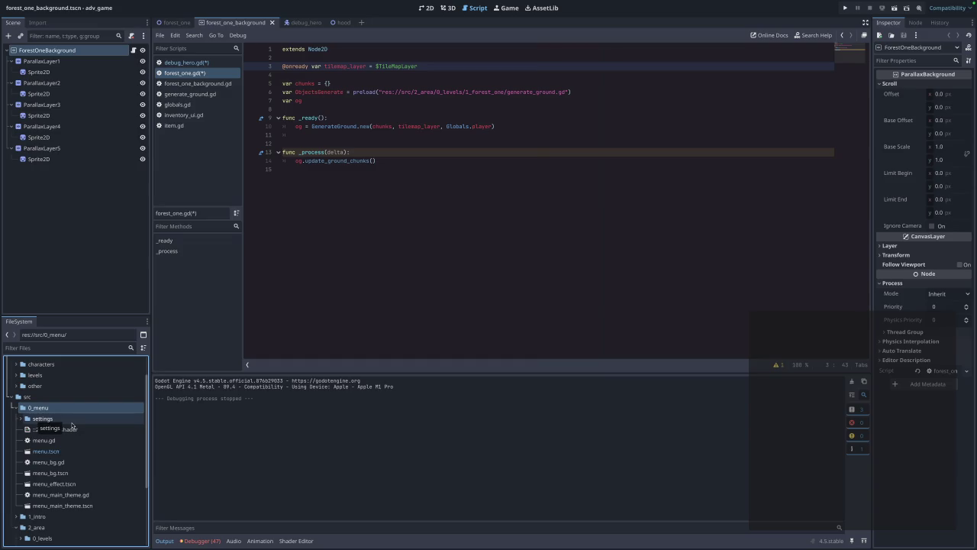
pyautogui.rightClick(40, 410)
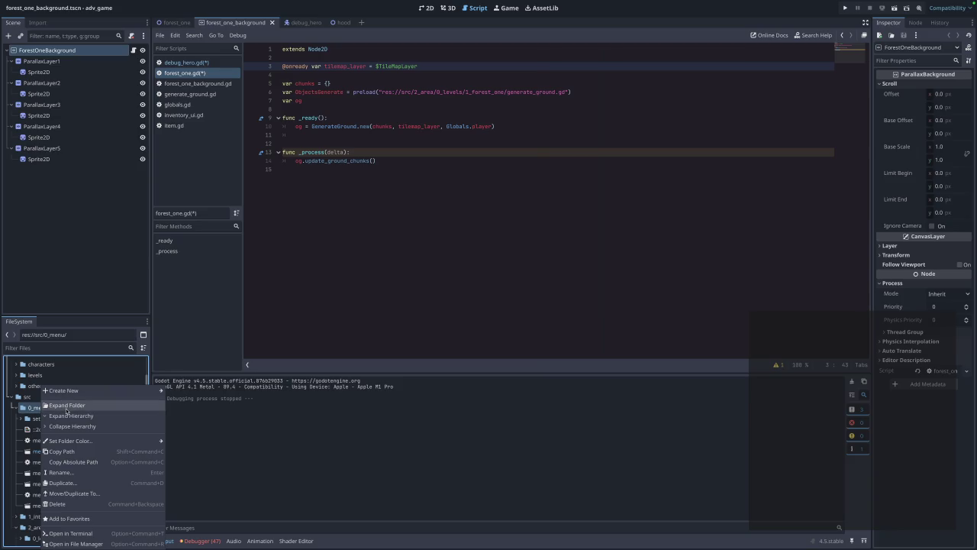
# Create a folder with the default name 'new folder' inside res://src/0_menu/.
pyautogui.moveTo(115, 390)
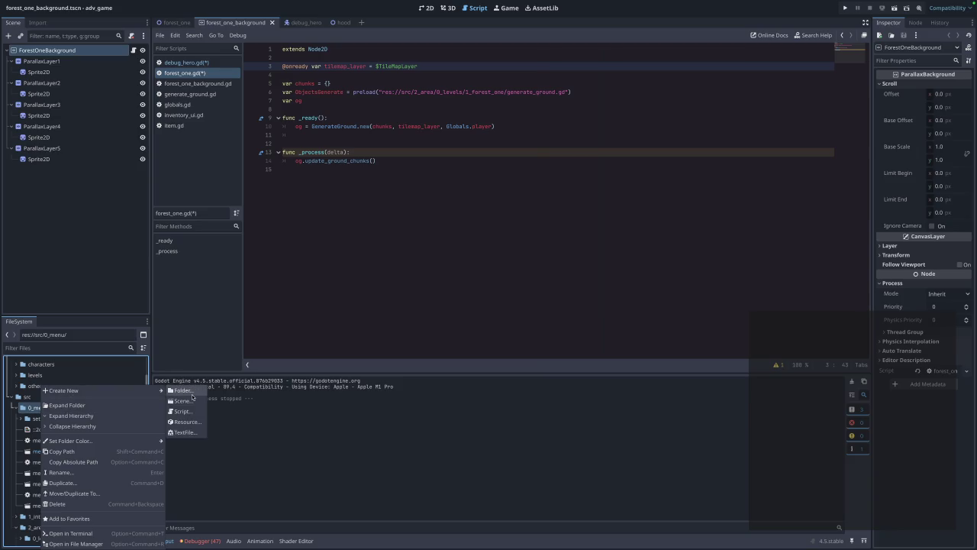
pyautogui.click(191, 395)
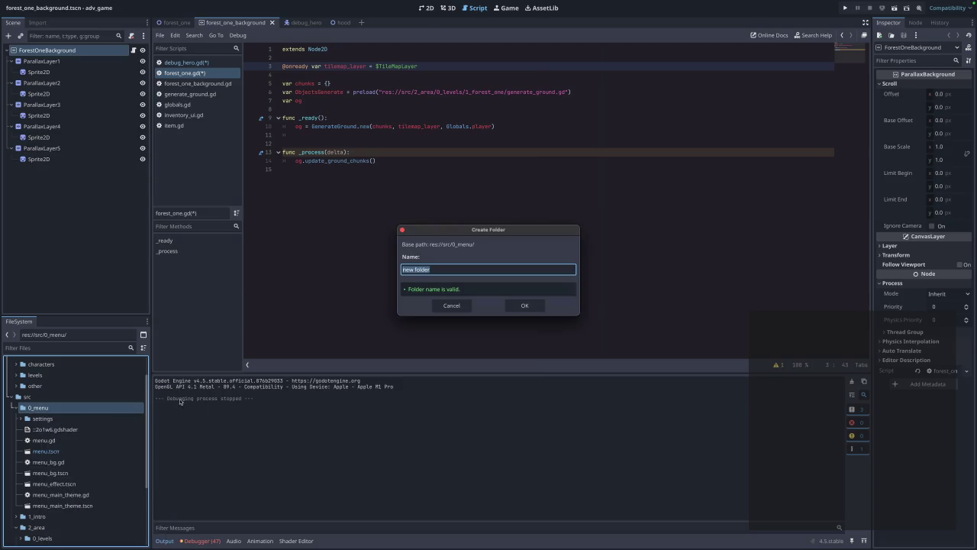
pyautogui.click(525, 306)
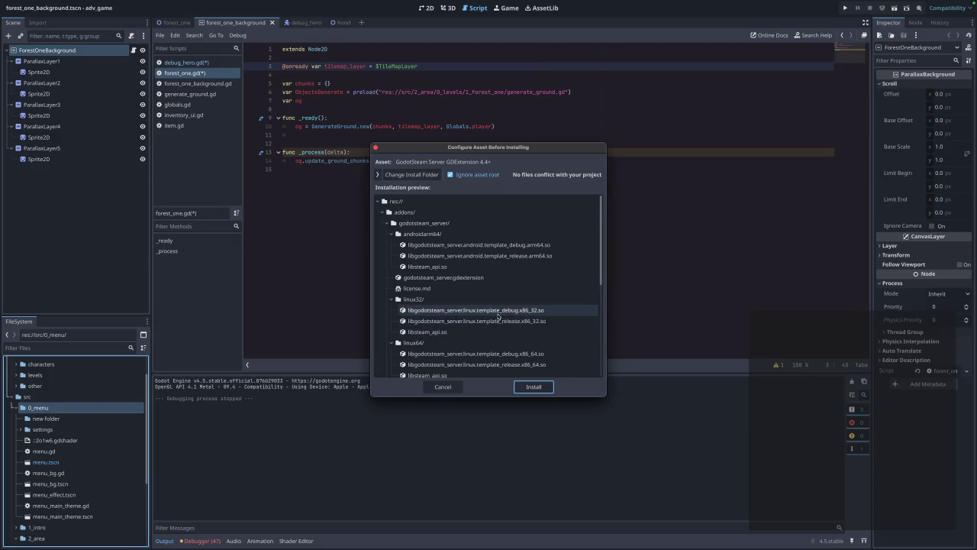
# Install the GodotSteam Server GDExtension 4.4+ asset and dismiss the success message.
pyautogui.scroll(-5, 500, 316)
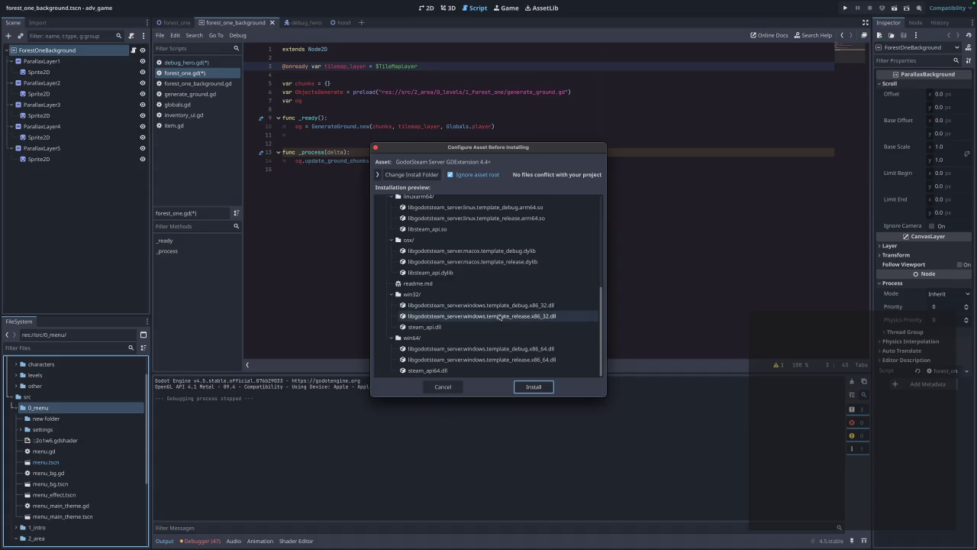
pyautogui.scroll(5, 504, 313)
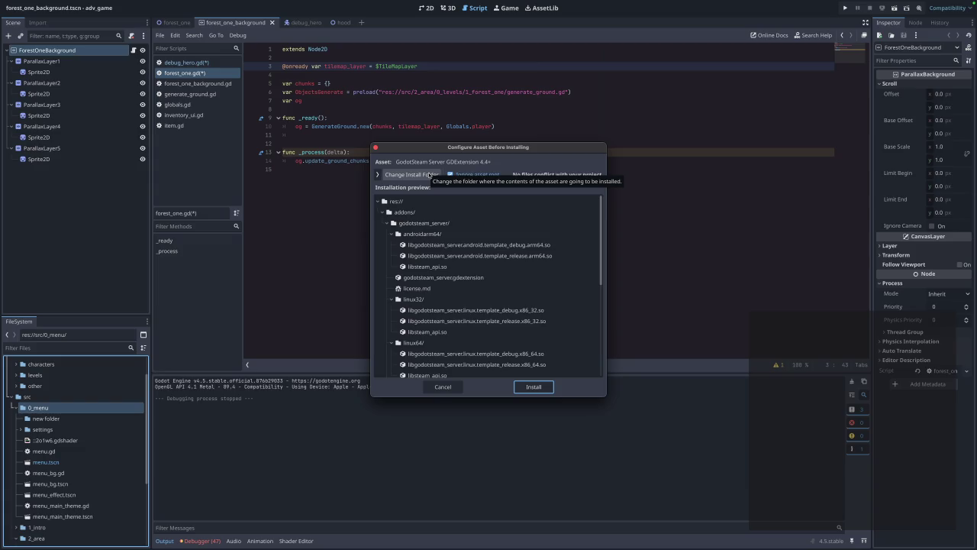
pyautogui.click(534, 386)
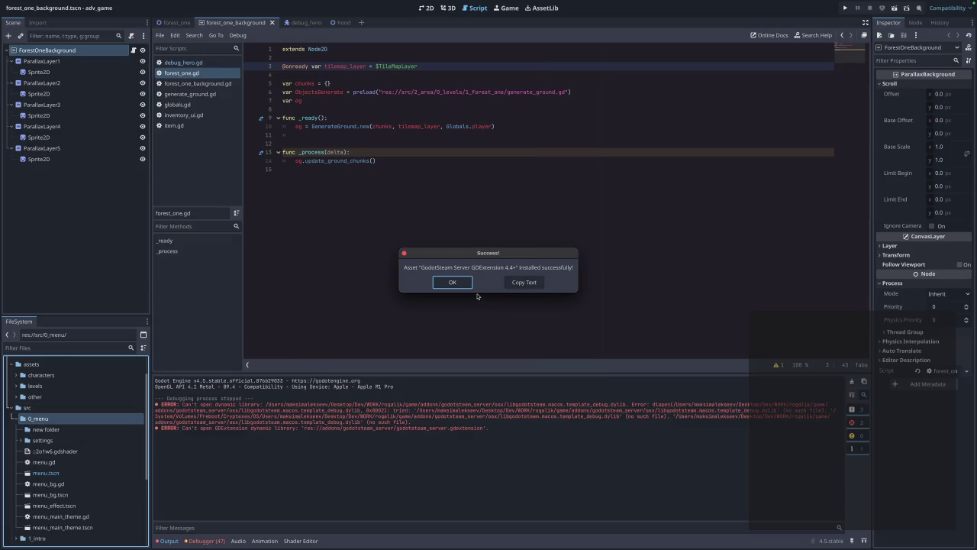
pyautogui.click(452, 281)
pyautogui.scroll(2, 62, 410)
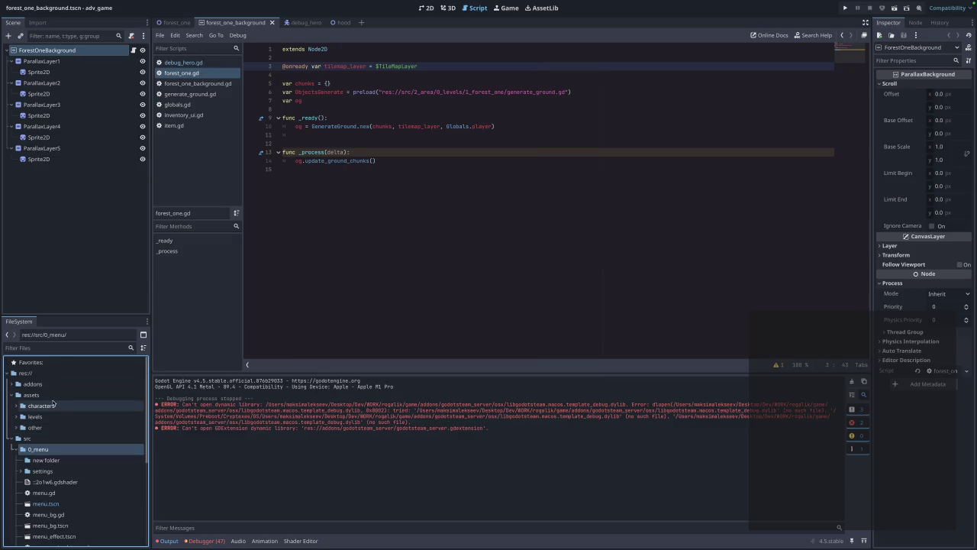
pyautogui.click(385, 432)
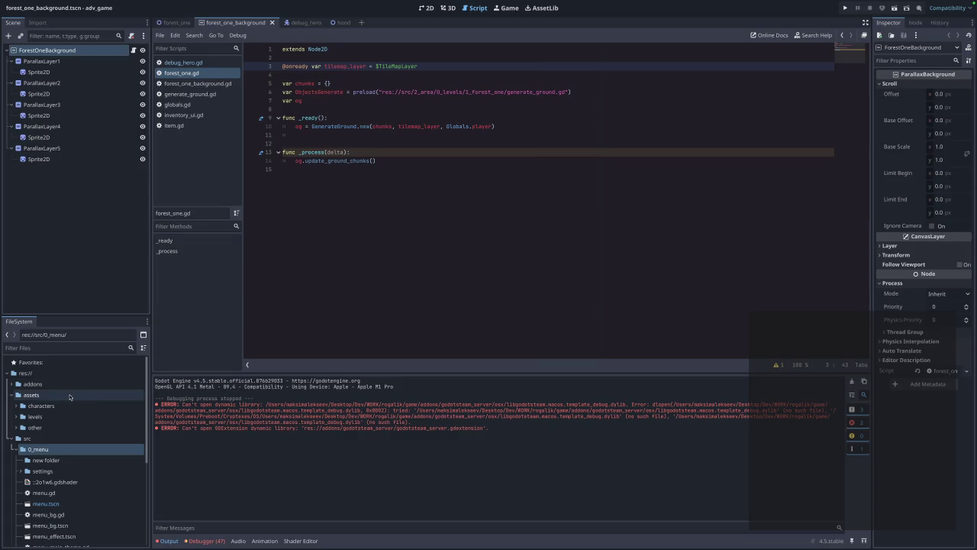
# Check the installed files under addons/godotsteam_server in the FileSystem dock.
pyautogui.click(9, 385)
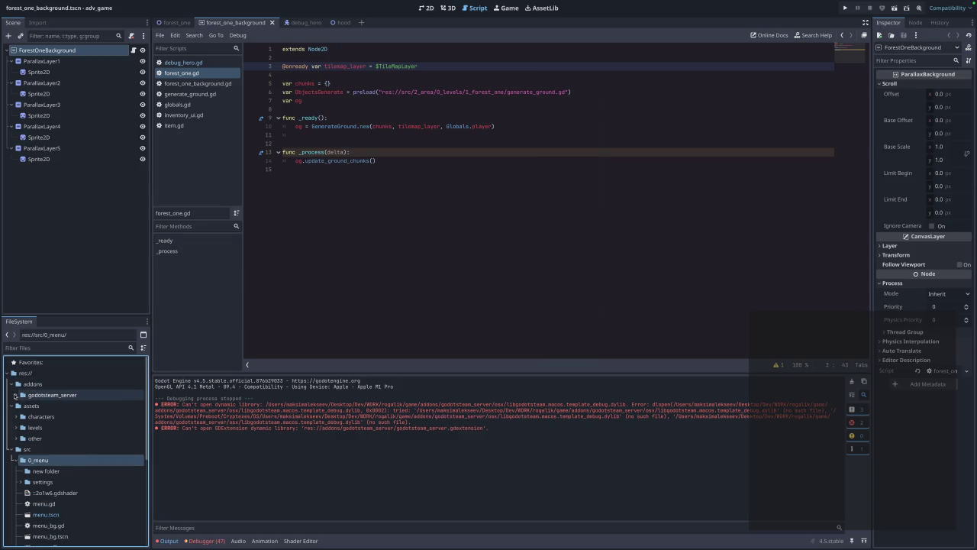
pyautogui.click(14, 395)
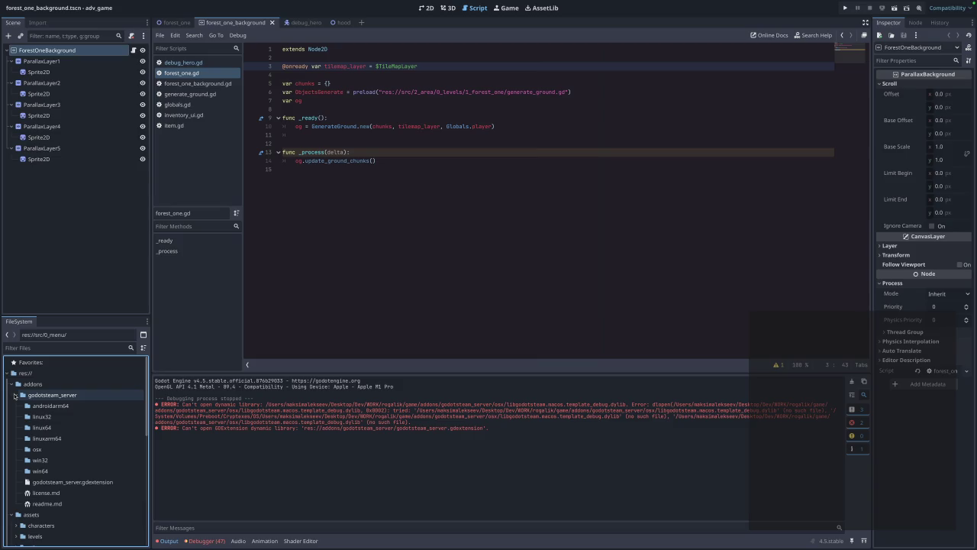
pyautogui.click(14, 395)
pyautogui.click(10, 384)
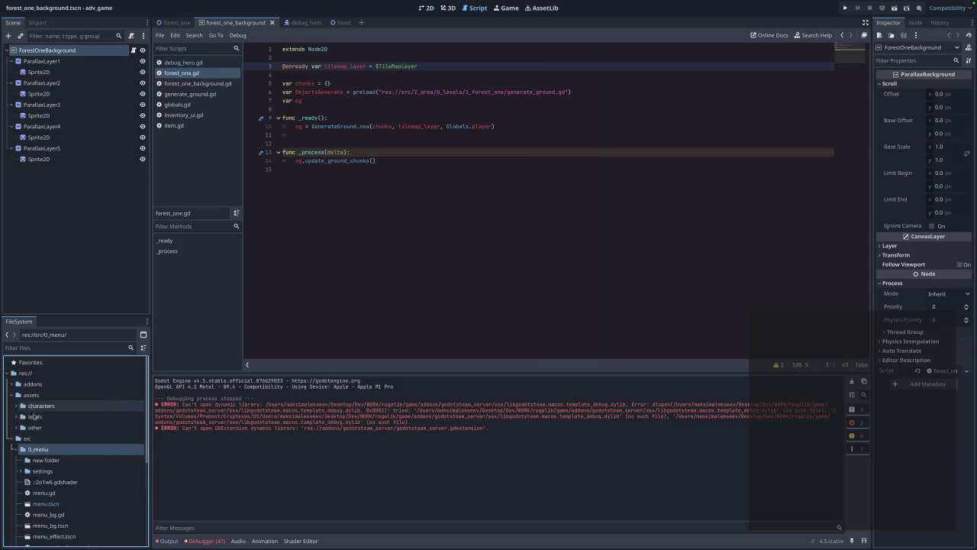
pyautogui.scroll(-3, 54, 420)
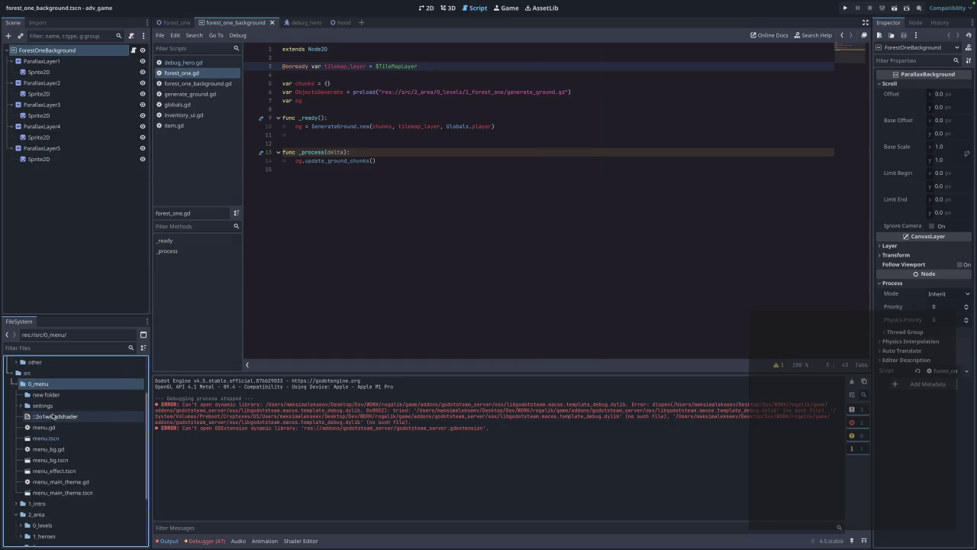
# Rename 'new folder' in src/0_menu to leader_board.
pyautogui.rightClick(55, 397)
pyautogui.click(100, 471)
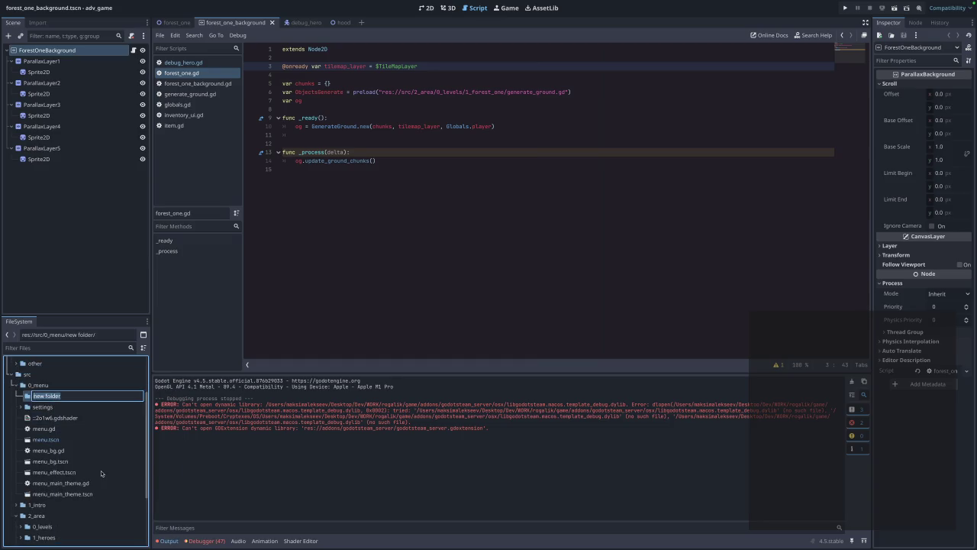
pyautogui.write('lead')
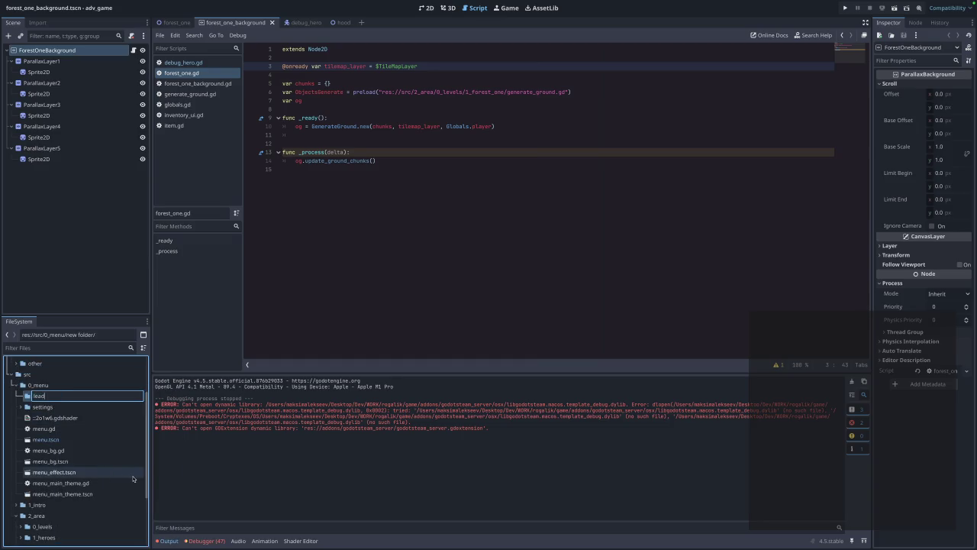
pyautogui.write('er_board')
pyautogui.press('Return')
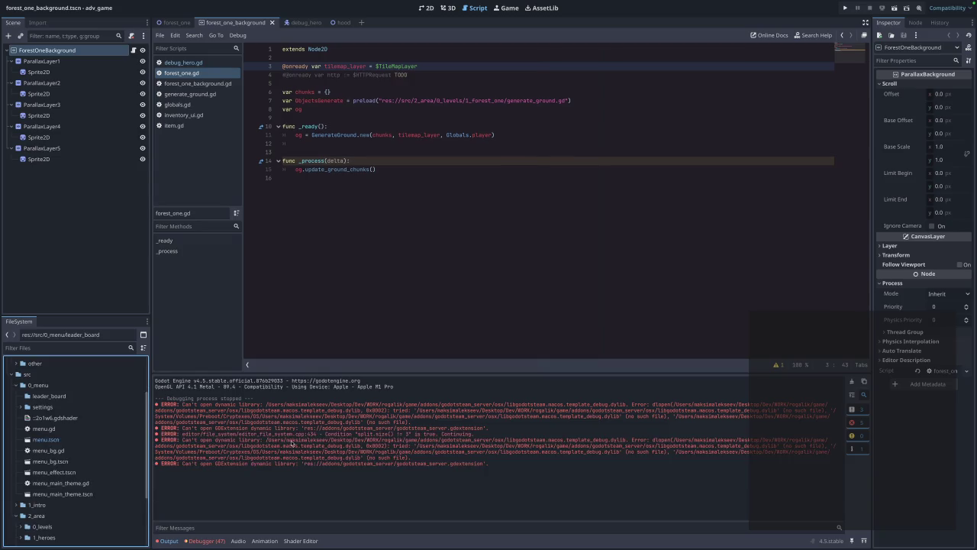
pyautogui.scroll(3, 44, 429)
pyautogui.scroll(-2, 43, 429)
# Run the adv_game project to test it, then stop the running game.
pyautogui.click(845, 7)
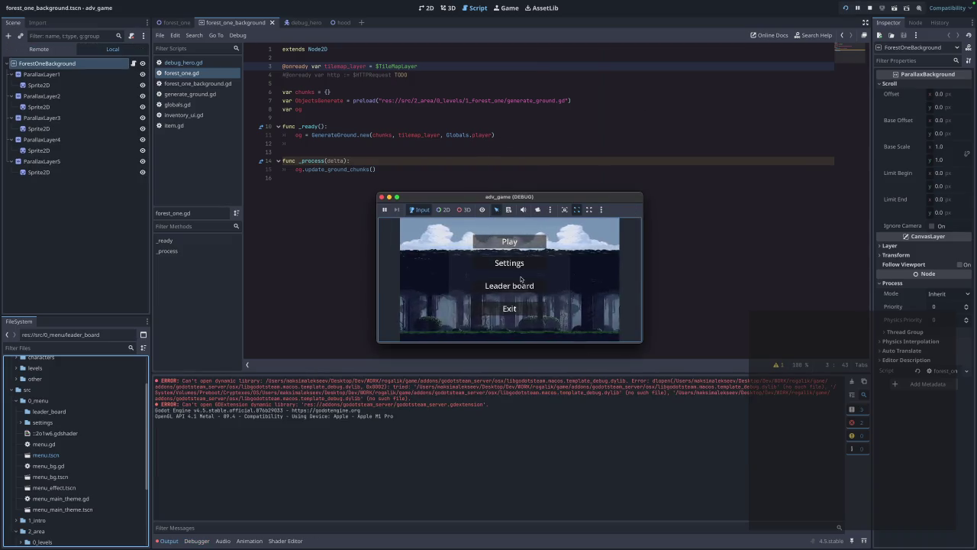
pyautogui.click(382, 197)
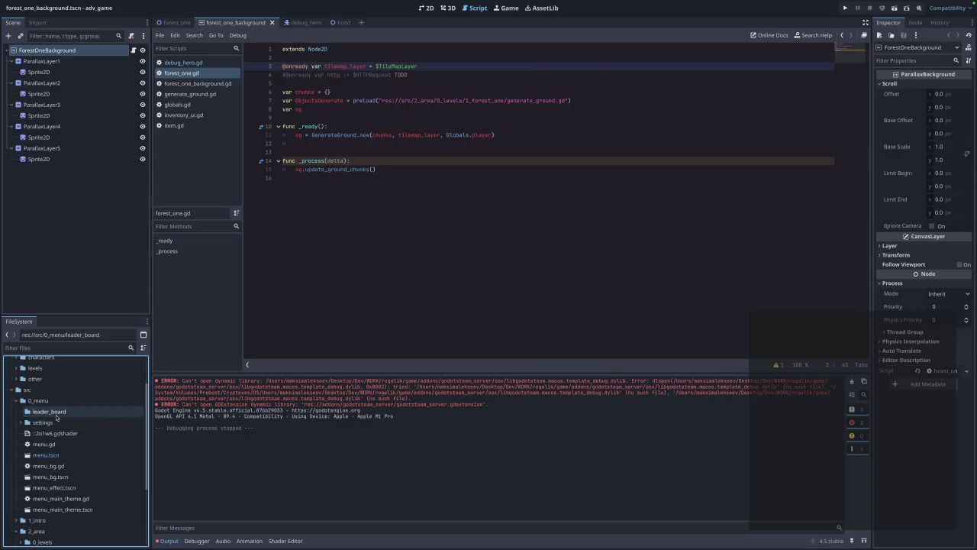
# Create a new scene with a 2D Scene (Node2D) root and switch to the 2D workspace.
pyautogui.click(362, 22)
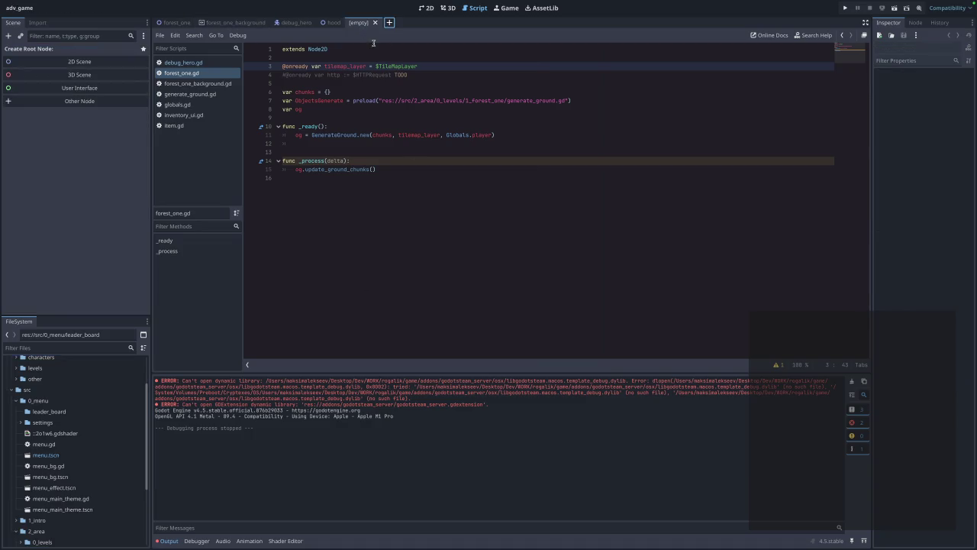
pyautogui.click(84, 65)
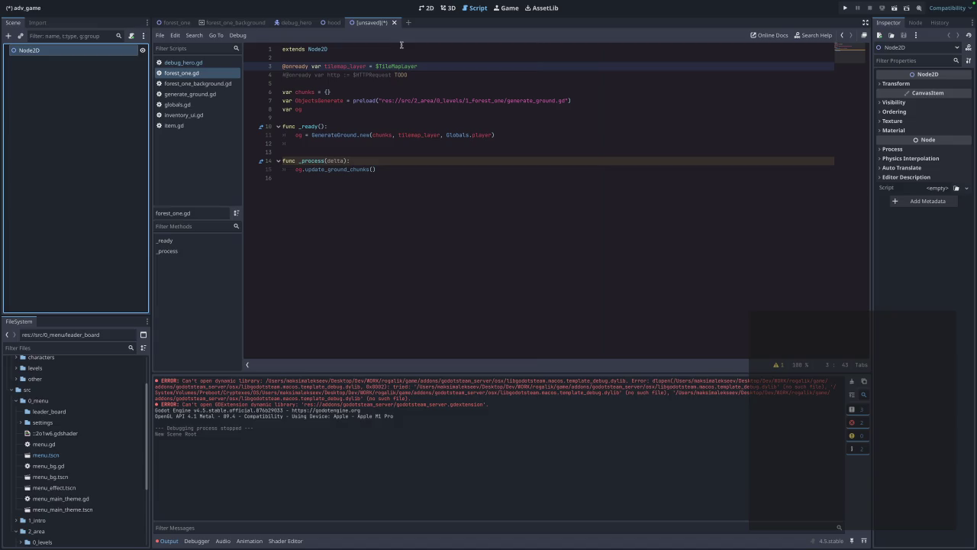
pyautogui.click(426, 8)
pyautogui.hscroll(-5, 259, 82)
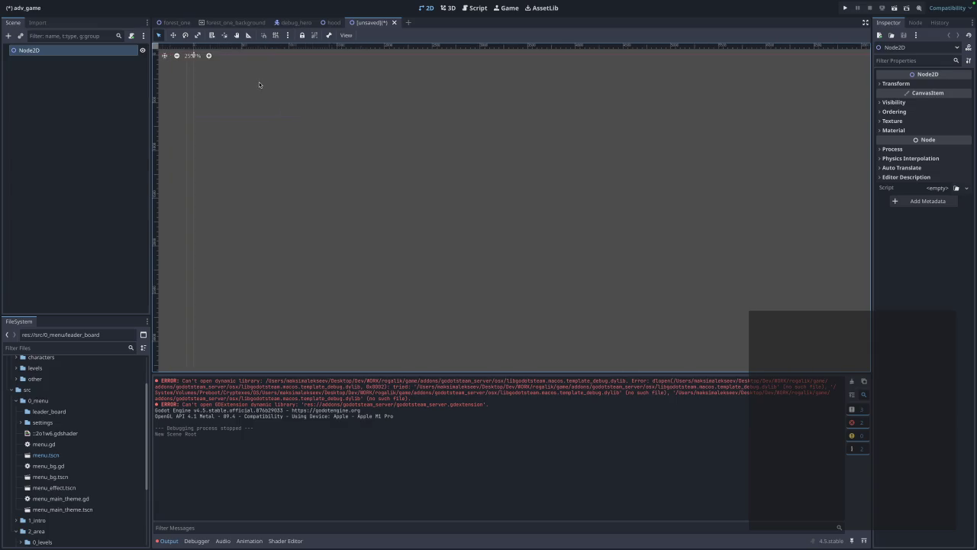
pyautogui.rightClick(82, 53)
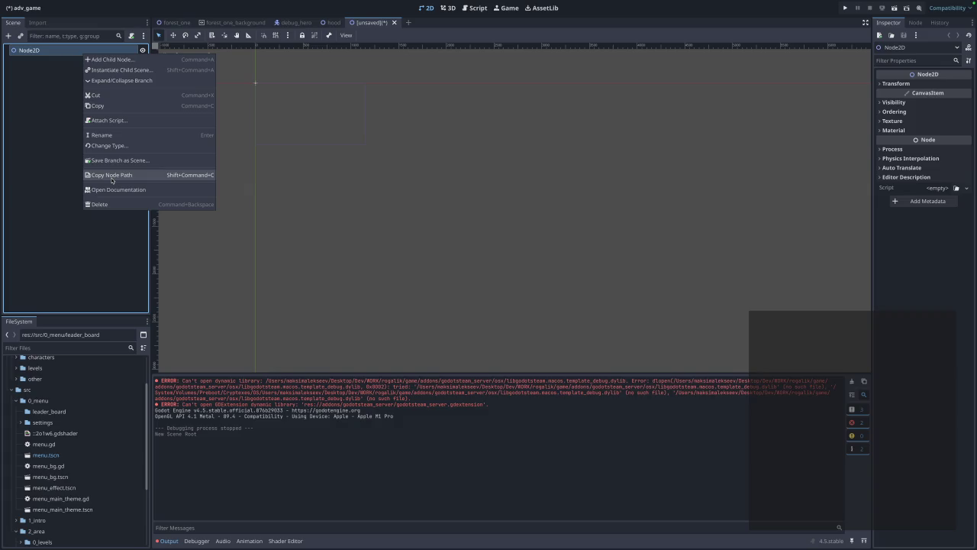
pyautogui.click(49, 103)
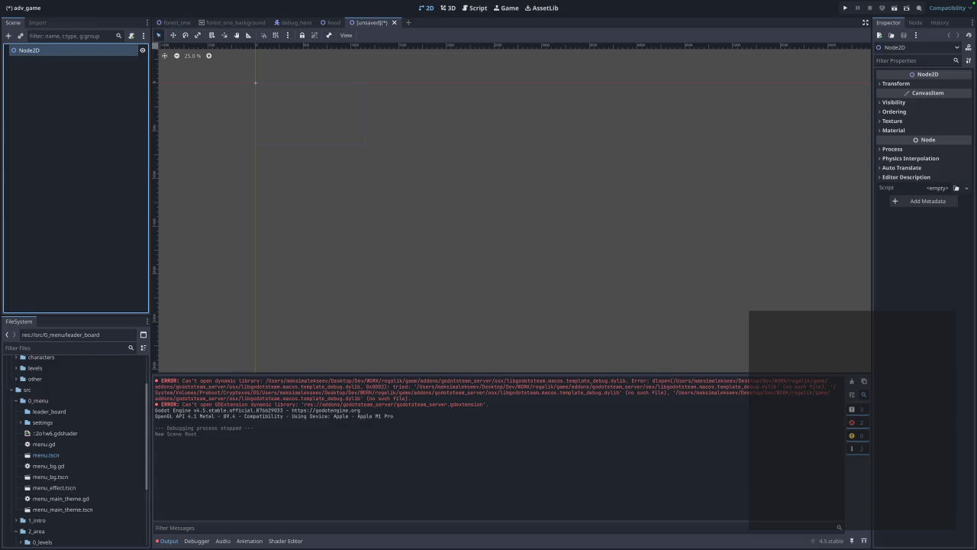
# Zoom in on the new Node2D scene in the 2D view.
pyautogui.click(527, 83)
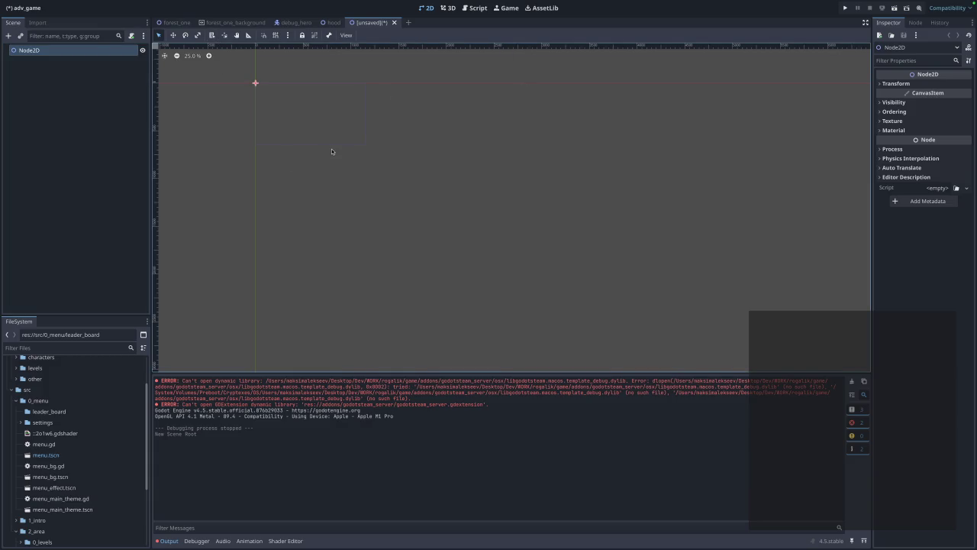
pyautogui.scroll(-2, 333, 149)
pyautogui.scroll(2, 338, 153)
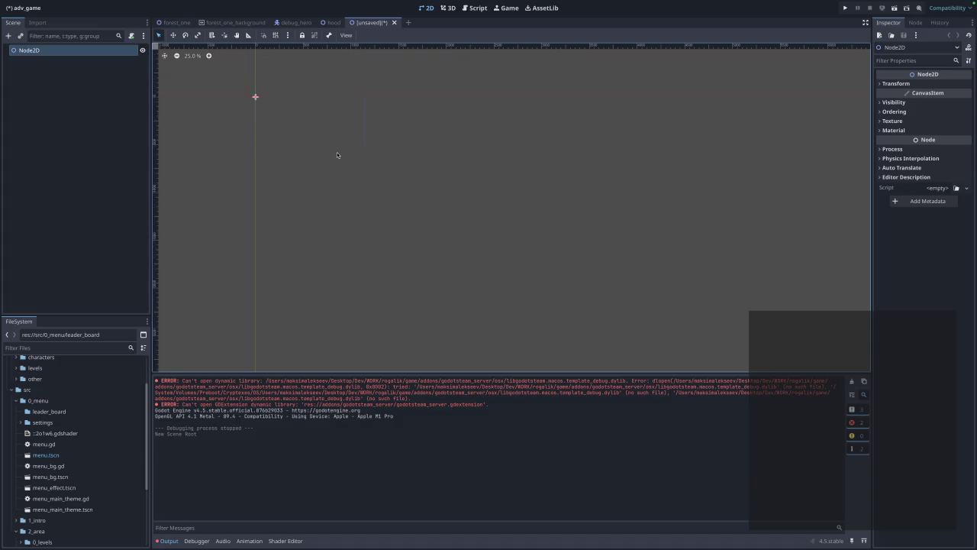
pyautogui.click(209, 56)
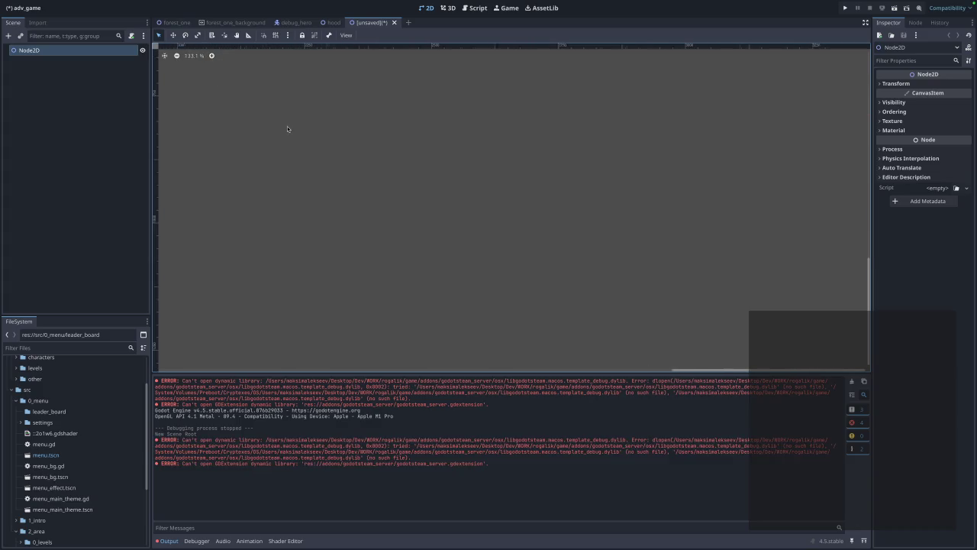
pyautogui.hscroll(2, 300, 126)
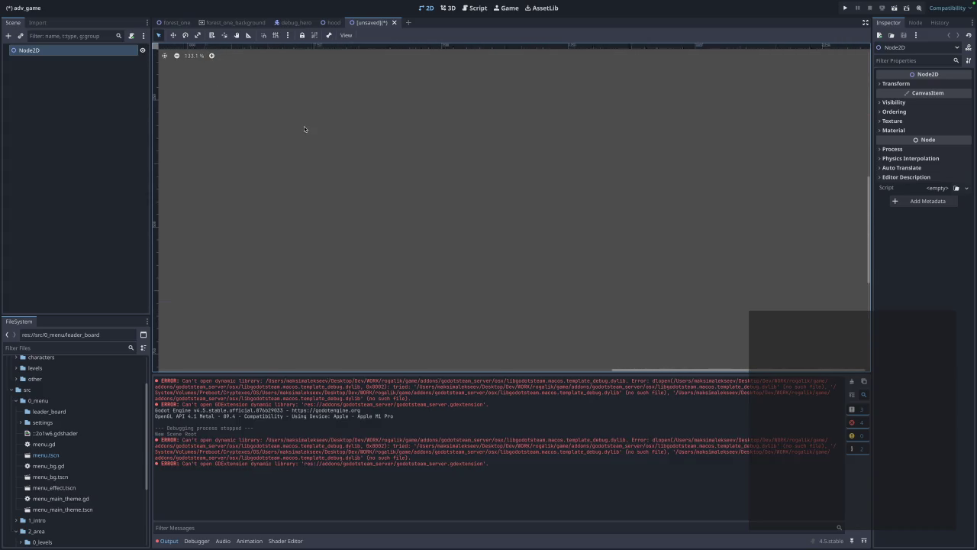
pyautogui.hscroll(-3, 307, 115)
pyautogui.scroll(5, 323, 123)
pyautogui.click(131, 35)
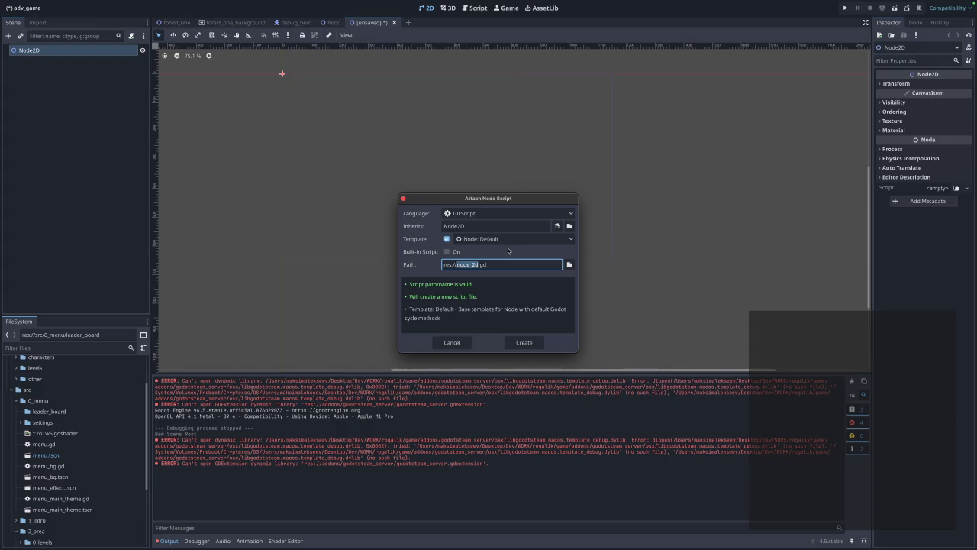
# Attach a new script at res://src/0_menu/leader_board/table.gd to the Node2D root.
pyautogui.write('leade')
pyautogui.write('r_board')
pyautogui.click(449, 252)
pyautogui.doubleClick(472, 264)
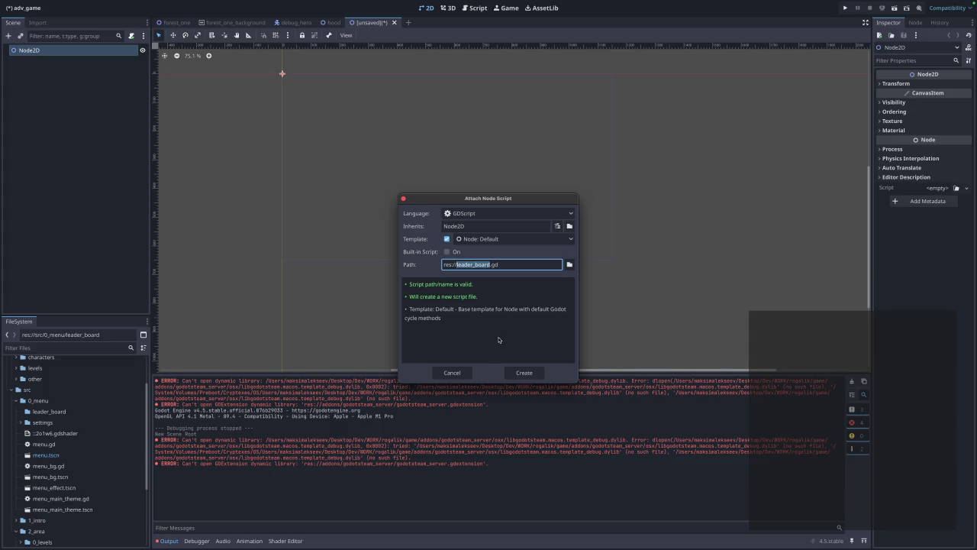
pyautogui.press('Left')
pyautogui.write('src/')
pyautogui.write('/')
pyautogui.write('0_menu')
pyautogui.write('/')
pyautogui.write('/')
pyautogui.press('BackSpace')
pyautogui.write('leader_b')
pyautogui.write('oard/')
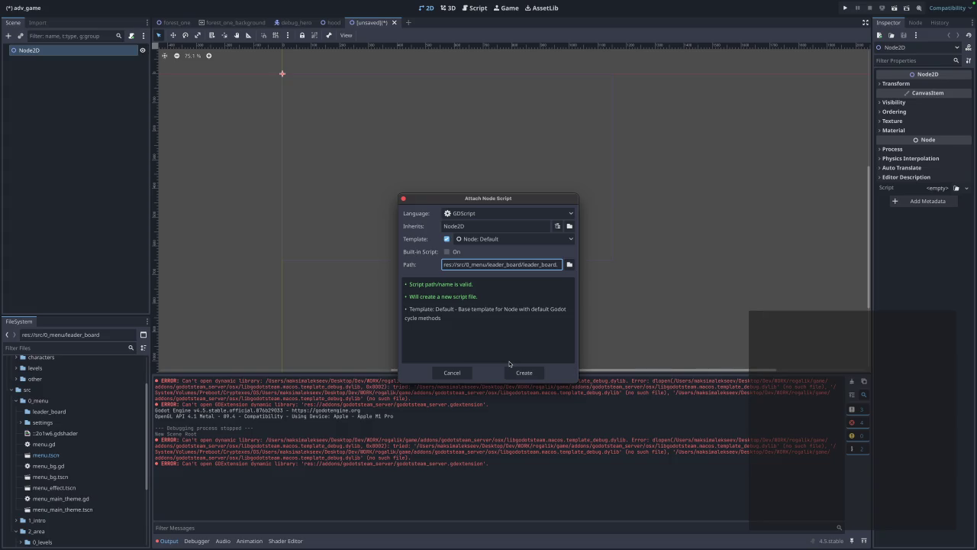
pyautogui.press('End')
pyautogui.press('BackSpace')
pyautogui.press('BackSpace')
pyautogui.press('BackSpace')
pyautogui.write('table')
pyautogui.click(524, 372)
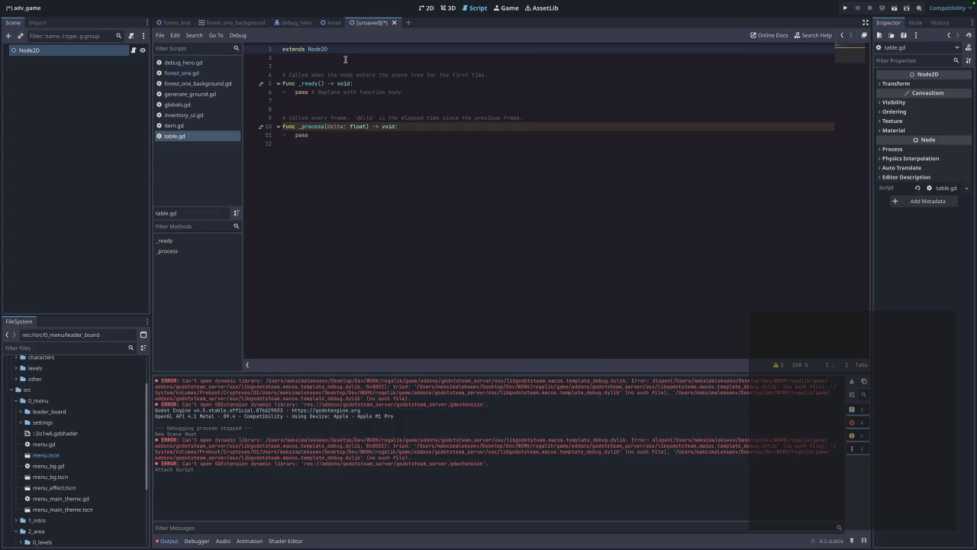
# Save the scene as node_2d.tscn in res://src/0_menu/leader_board.
pyautogui.click(429, 8)
pyautogui.hotkey('ctrl', 's')
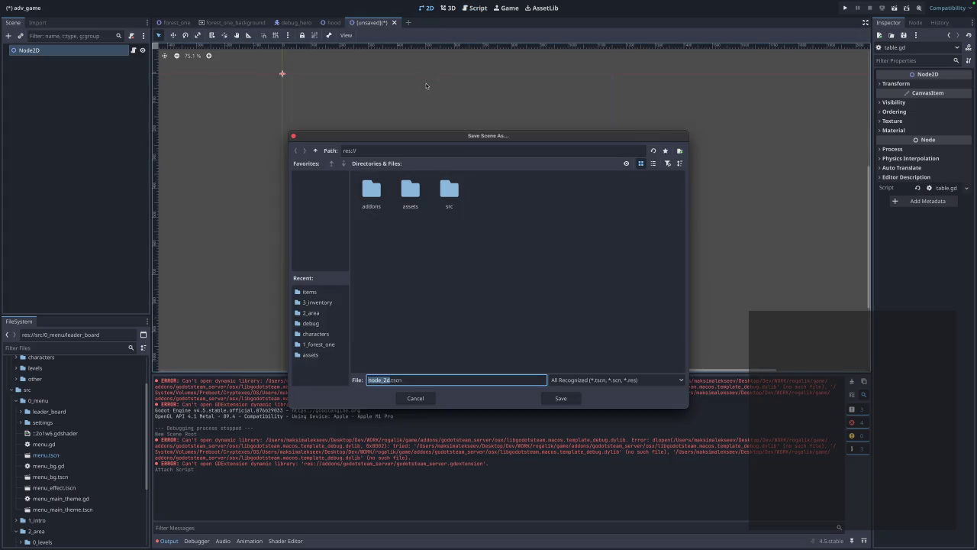
pyautogui.click(453, 202)
pyautogui.doubleClick(452, 203)
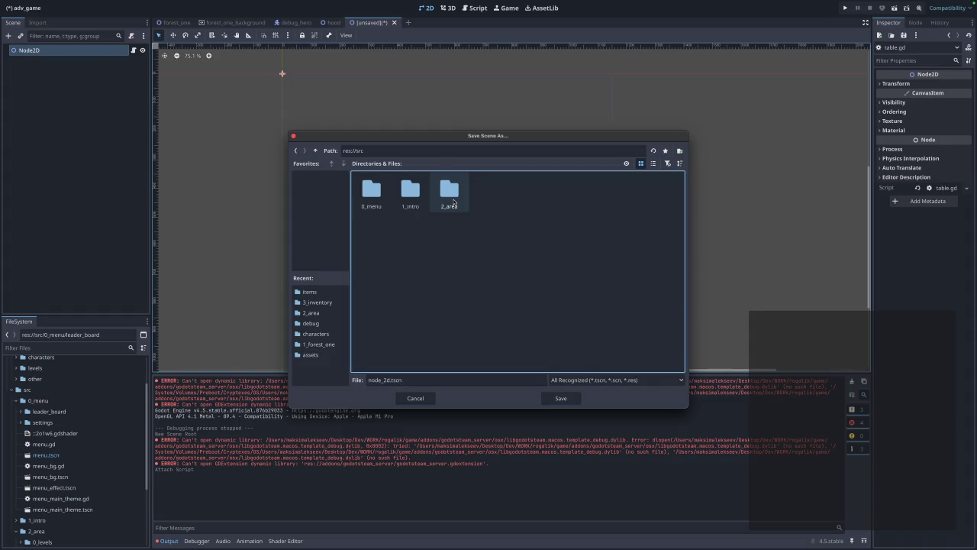
pyautogui.doubleClick(372, 193)
pyautogui.doubleClick(380, 197)
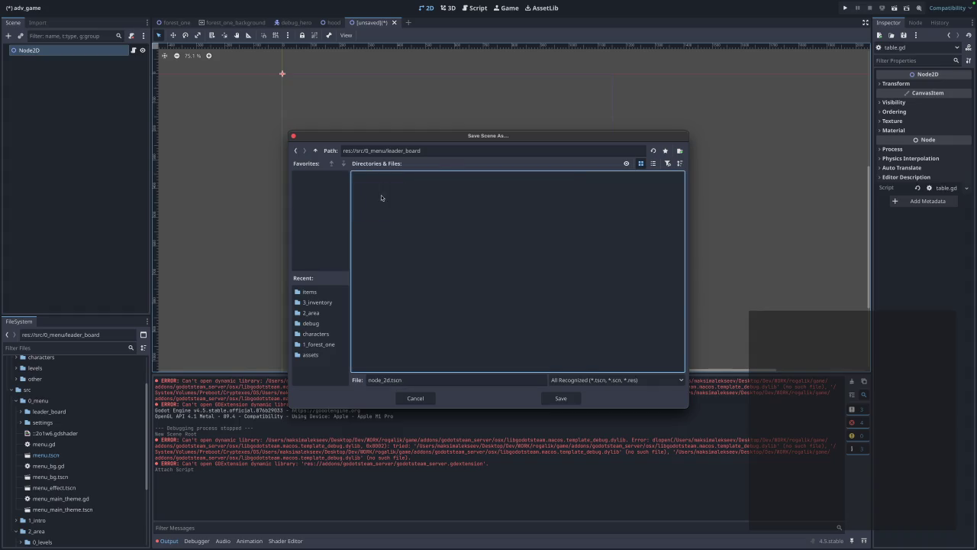
pyautogui.click(561, 399)
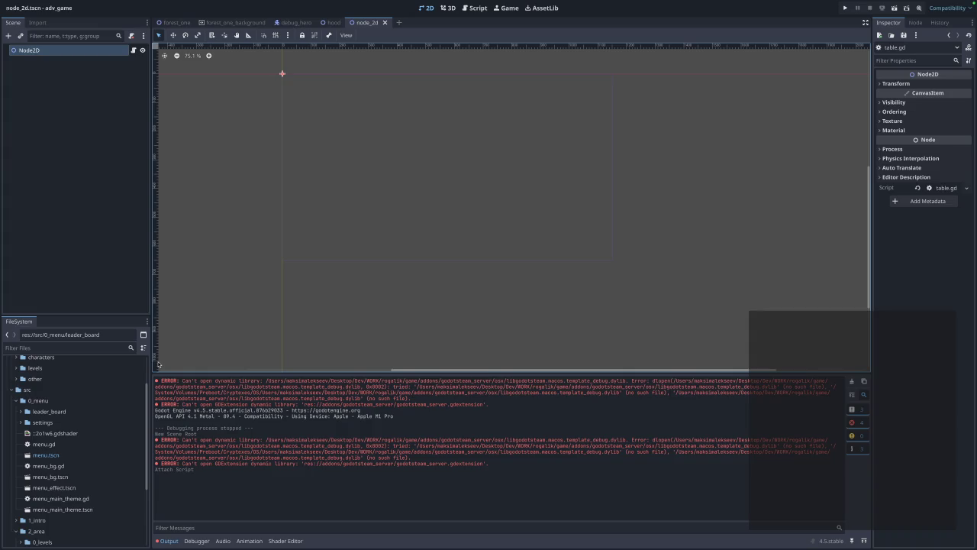
# Expand the leader_board folder in FileSystem and select node_2d.tscn.
pyautogui.click(21, 423)
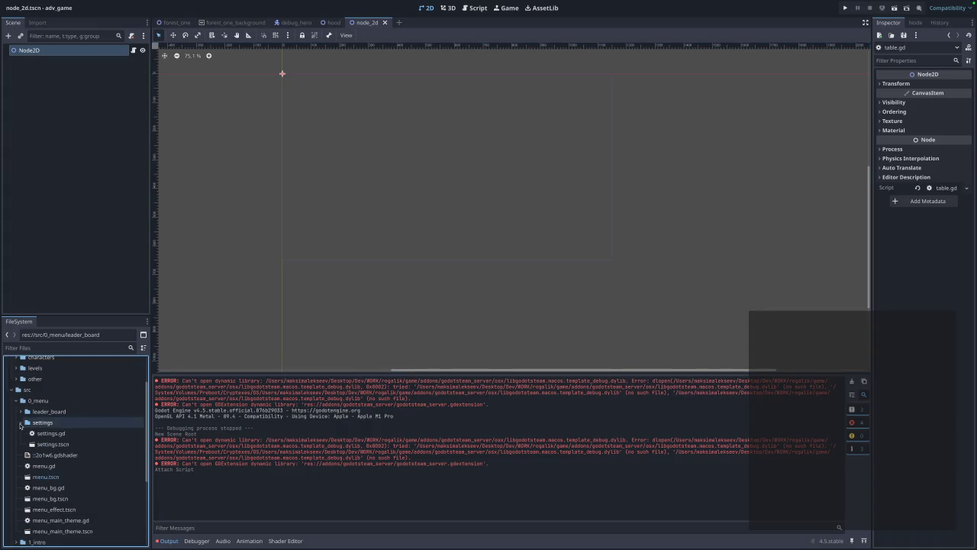
pyautogui.click(21, 423)
pyautogui.click(21, 412)
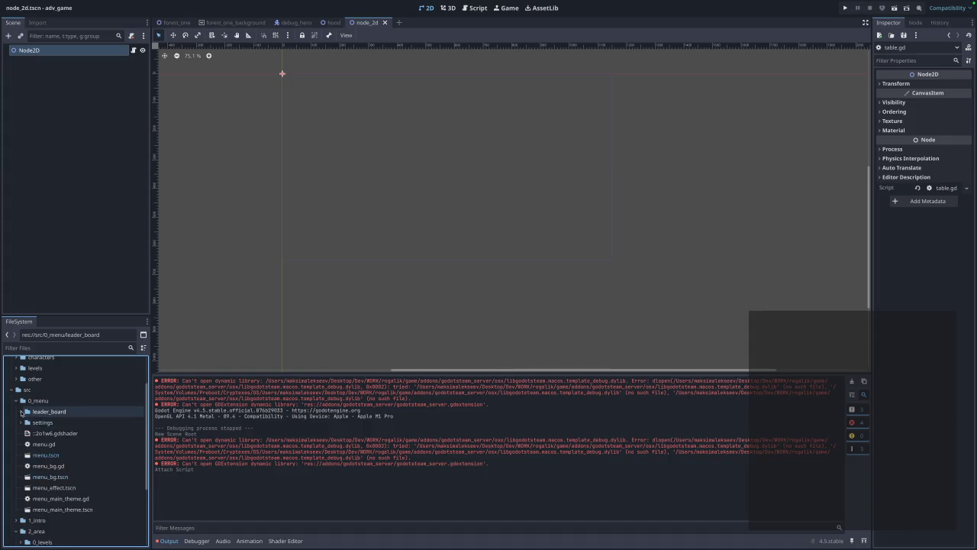
pyautogui.click(50, 422)
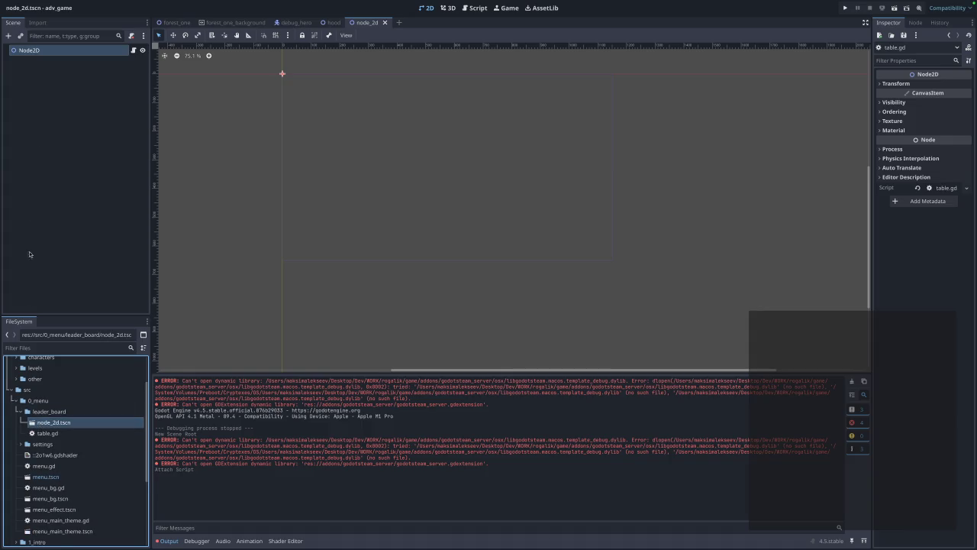
# Rename the Node2D root node to LeaderBoard.
pyautogui.rightClick(38, 56)
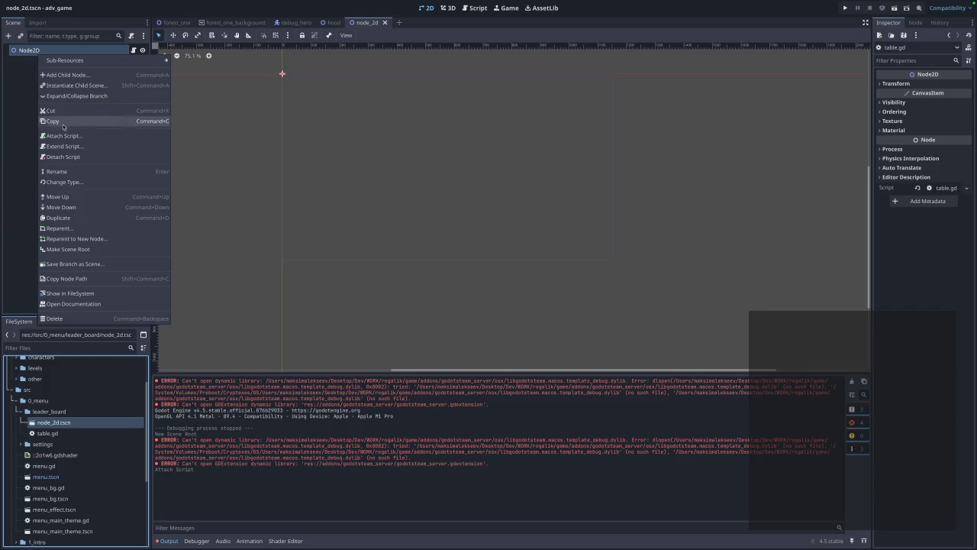
pyautogui.click(72, 171)
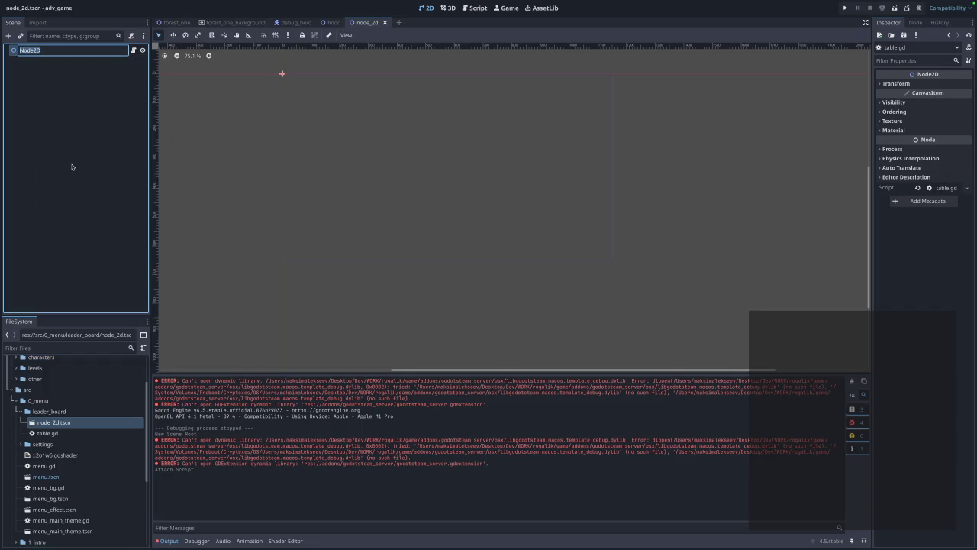
pyautogui.write('Tab')
pyautogui.write('LeaderBoa')
pyautogui.write('rds')
pyautogui.press('BackSpace')
pyautogui.press('Return')
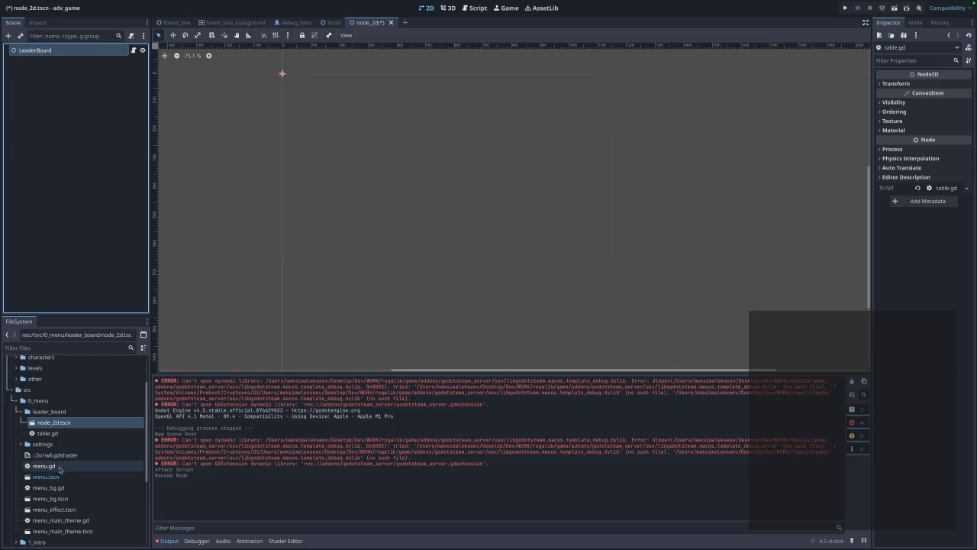
pyautogui.click(65, 426)
pyautogui.rightClick(64, 426)
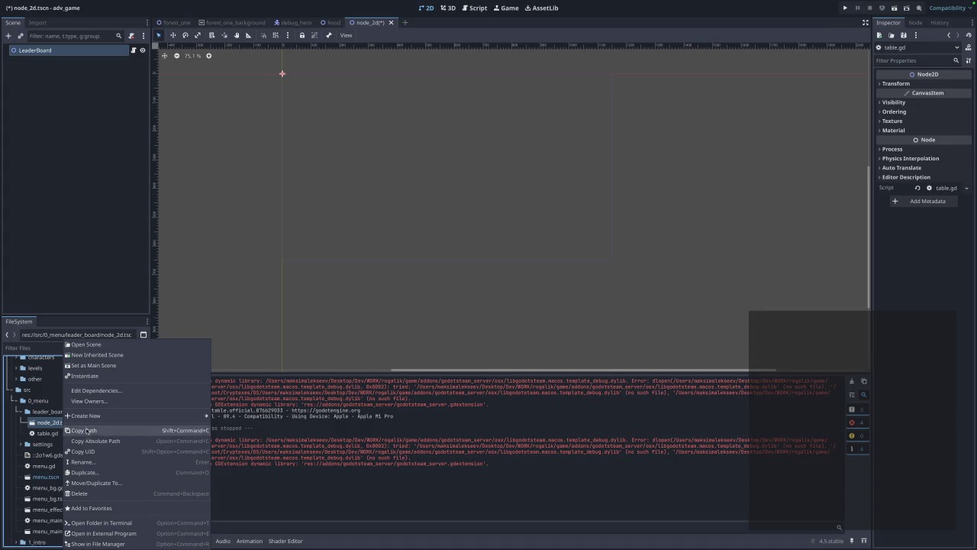
# Rename the node_2d.tscn file to leader_board.tscn.
pyautogui.click(94, 462)
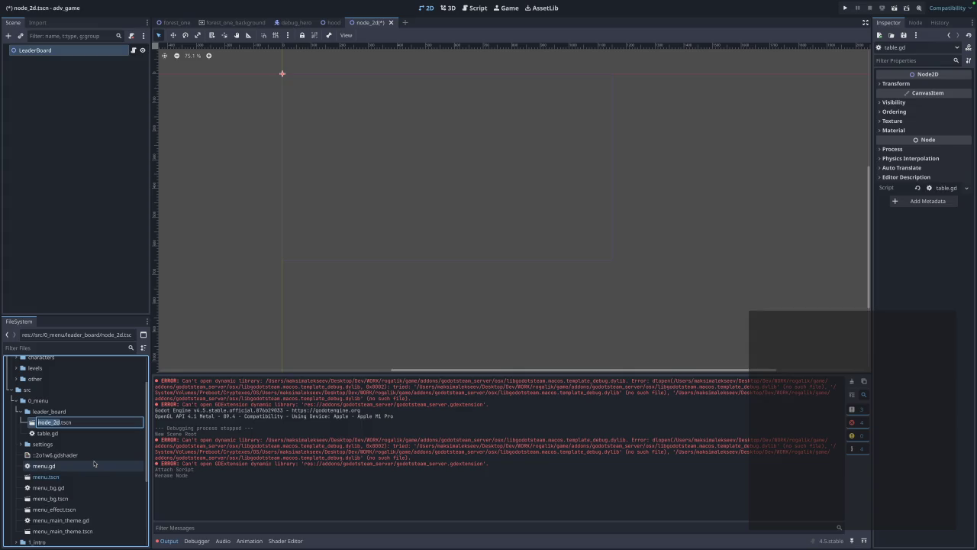
pyautogui.write('leader_bo')
pyautogui.write('ard')
pyautogui.press('Return')
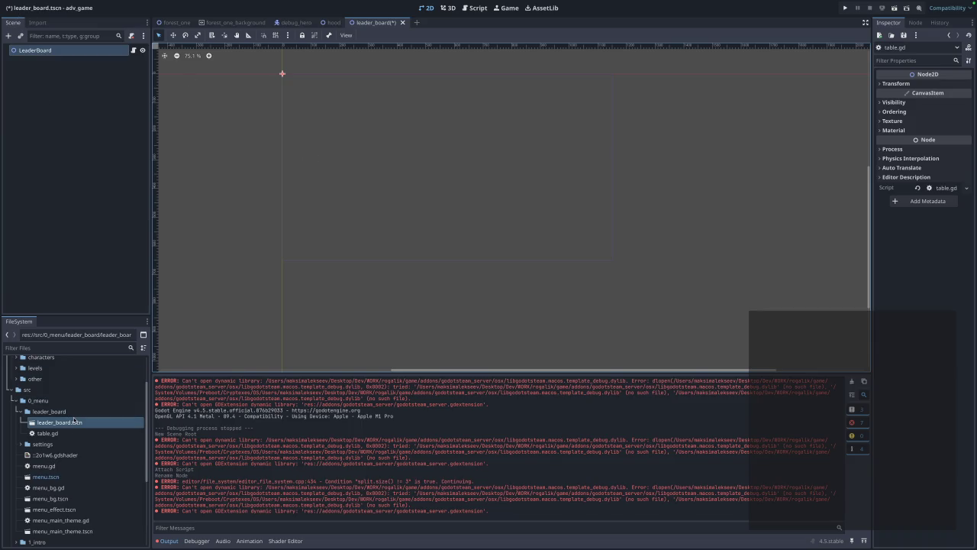
pyautogui.click(475, 8)
pyautogui.click(320, 66)
pyautogui.press('Return')
pyautogui.press('Return')
pyautogui.click(320, 65)
pyautogui.write('#@onready var http := $HTTPRequest TODO')
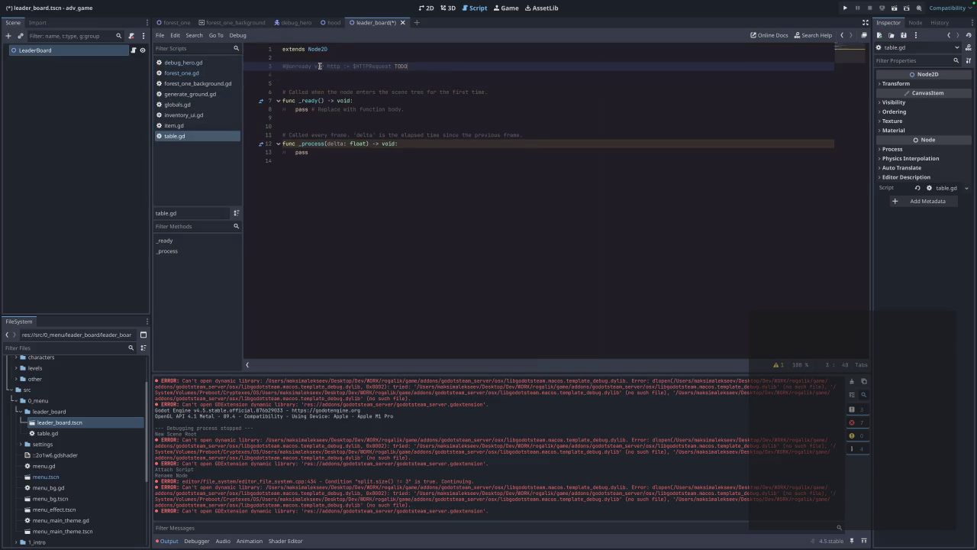
pyautogui.press('super+k')
pyautogui.press('BackSpace')
pyautogui.press('BackSpace')
pyautogui.press('BackSpace')
pyautogui.write('t')
pyautogui.click(367, 77)
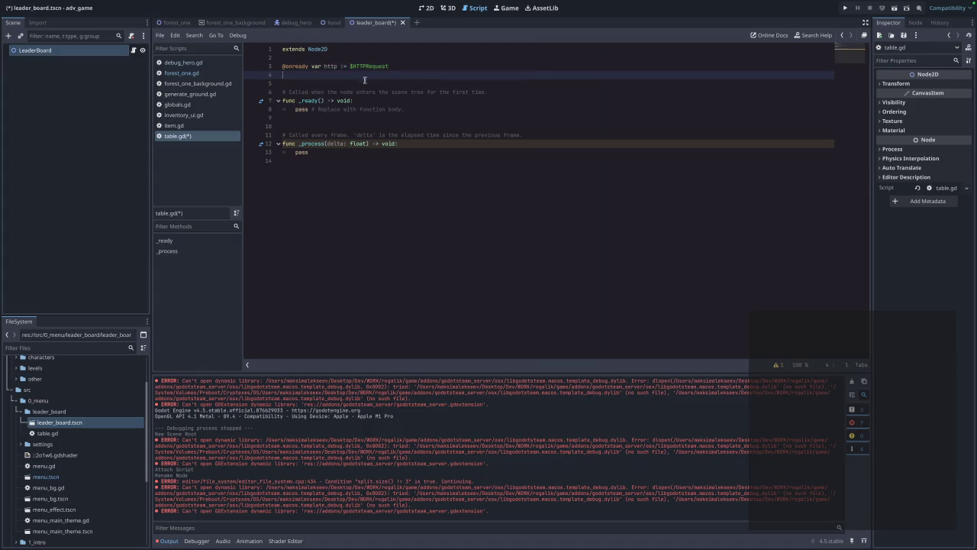
# Open forest_one.gd and switch to the forest_one scene.
pyautogui.click(203, 73)
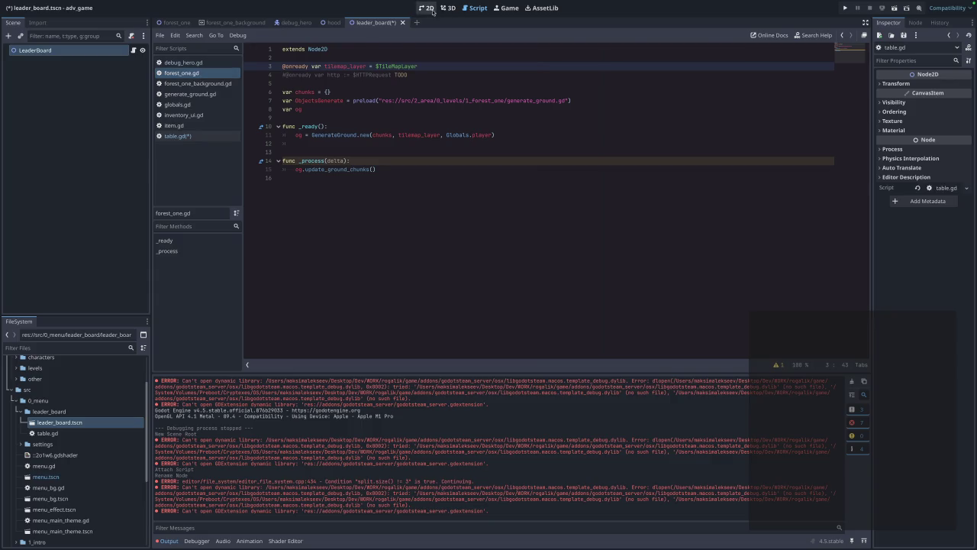
pyautogui.click(426, 8)
pyautogui.click(466, 9)
pyautogui.click(176, 23)
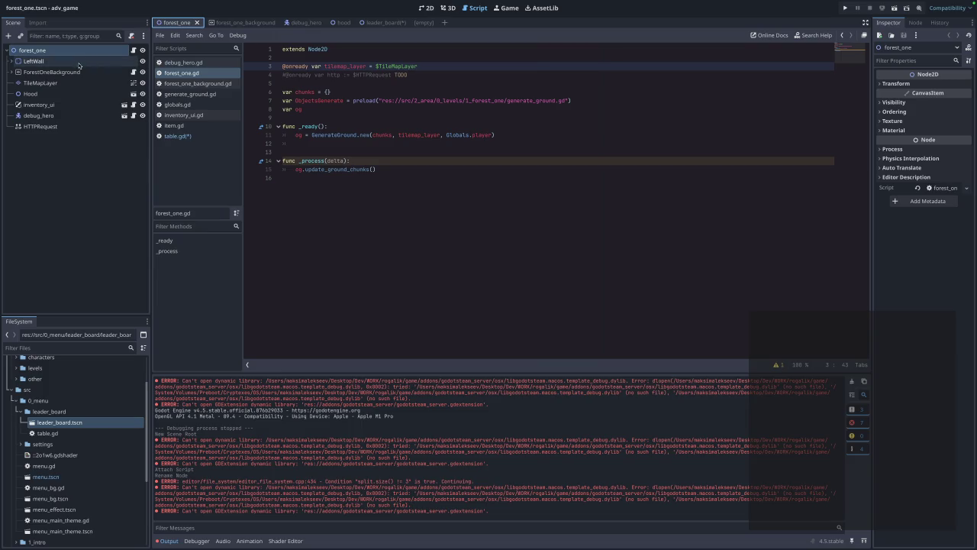
# Delete the HTTPRequest node from the forest_one scene.
pyautogui.click(51, 129)
pyautogui.rightClick(51, 129)
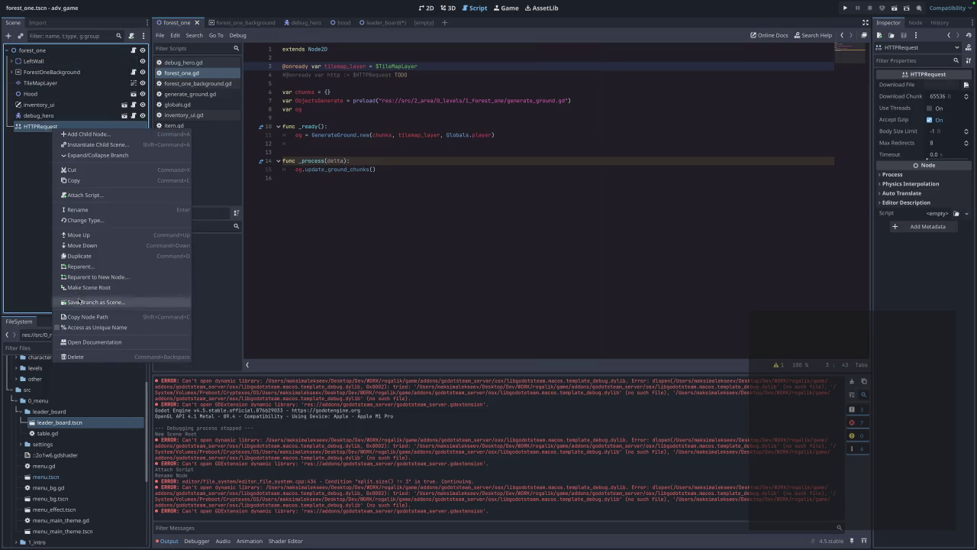
pyautogui.click(92, 357)
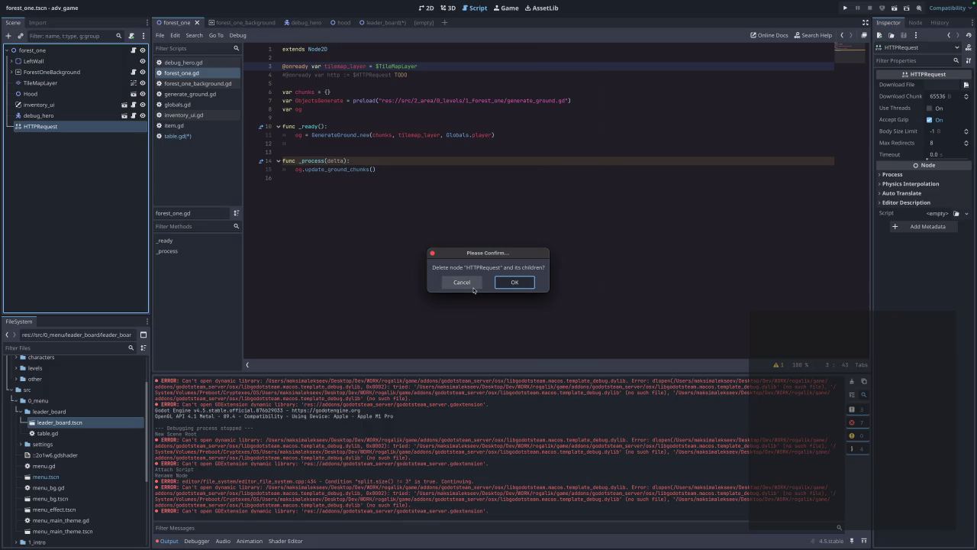
pyautogui.click(527, 282)
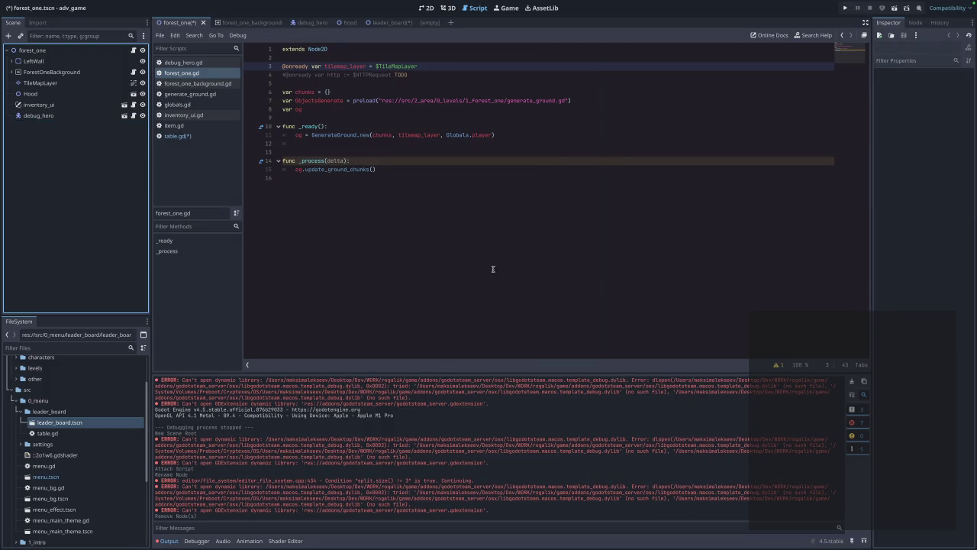
# Add an HTTPRequest child node under LeaderBoard in the leader_board scene.
pyautogui.click(388, 22)
pyautogui.rightClick(35, 52)
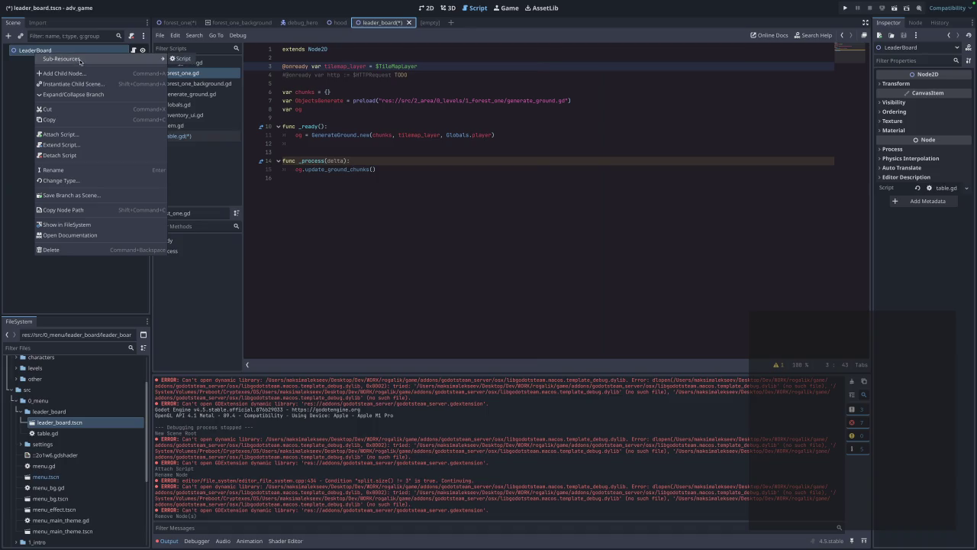
pyautogui.click(64, 74)
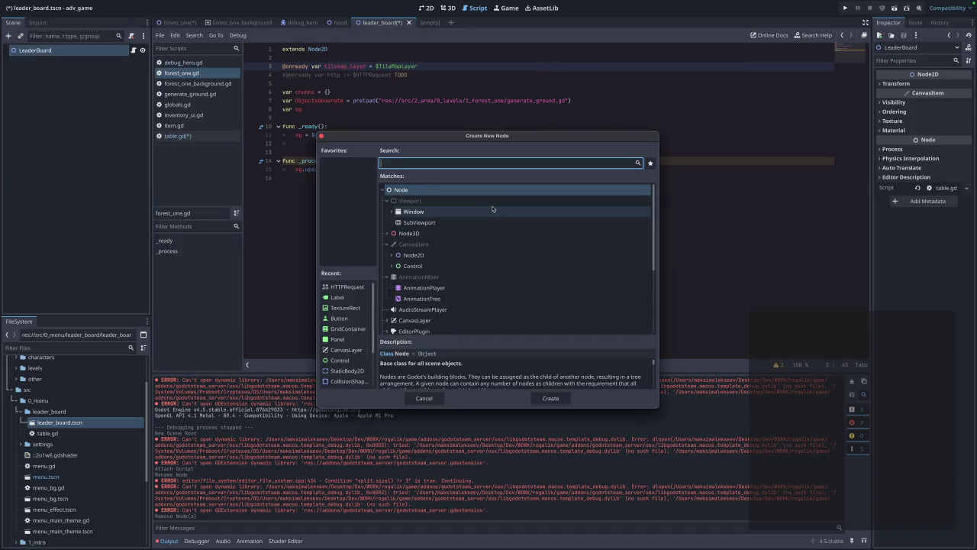
pyautogui.write('HTTP')
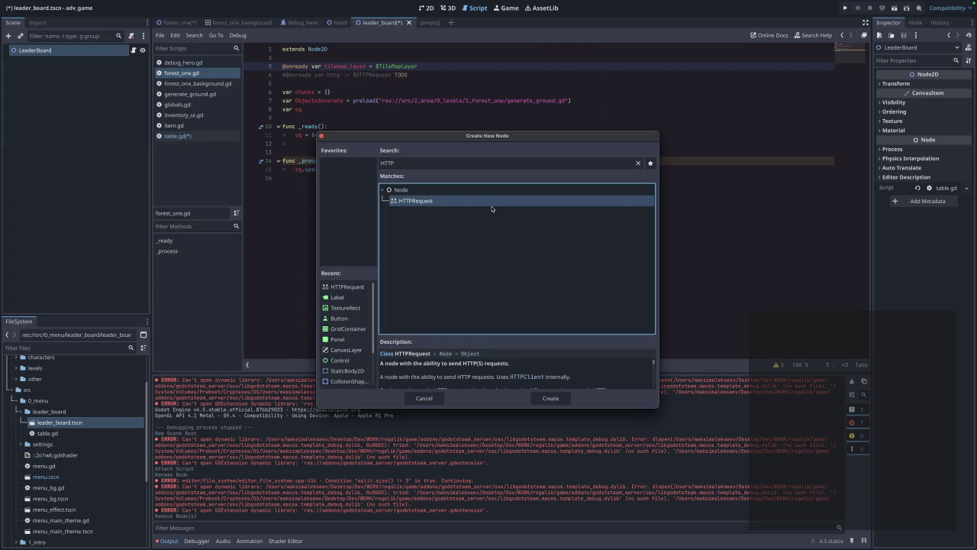
pyautogui.click(556, 397)
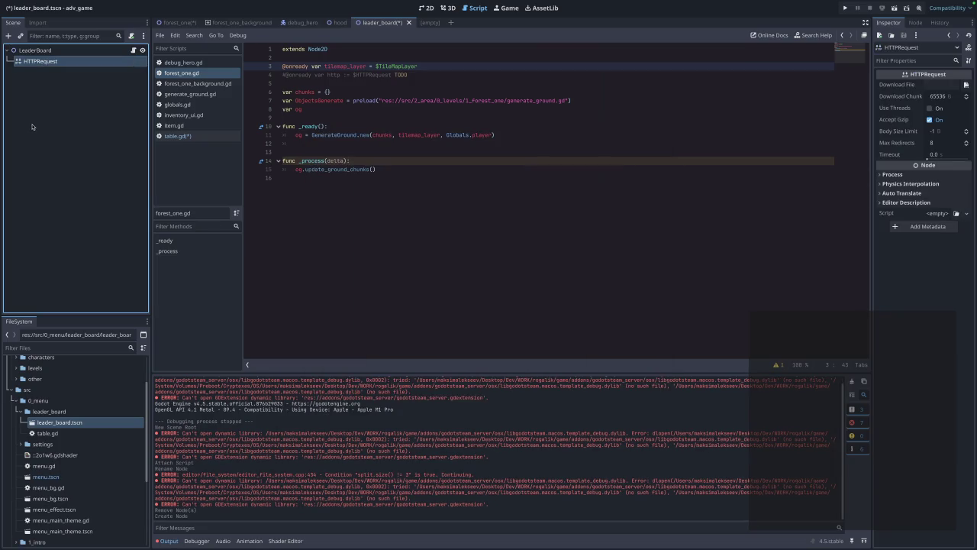
pyautogui.click(52, 141)
# Delete the commented HTTPRequest TODO line from forest_one.gd and save.
pyautogui.click(443, 82)
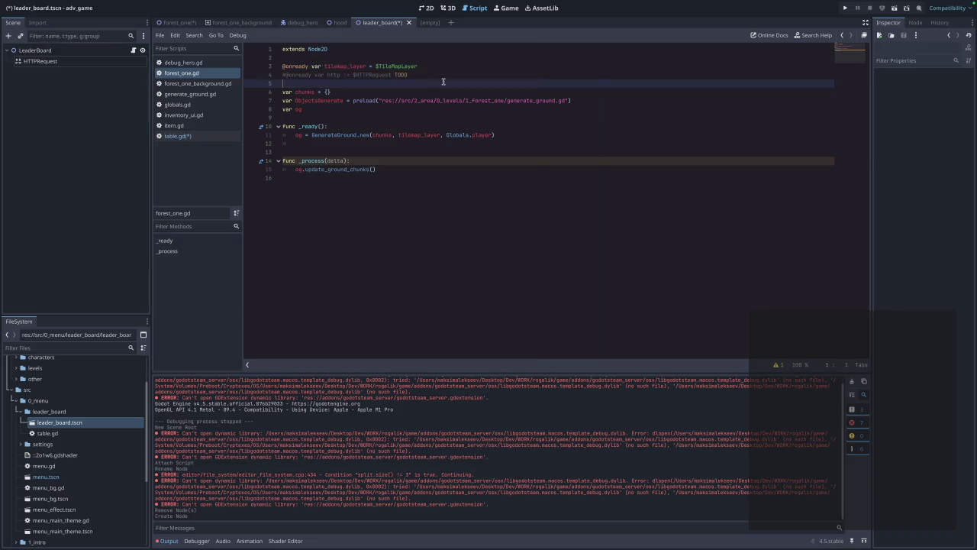
pyautogui.click(431, 75)
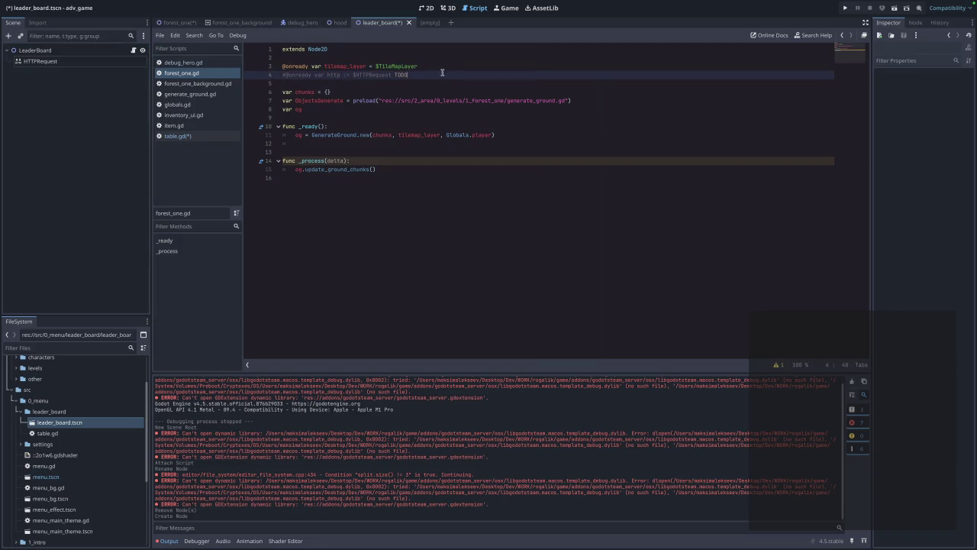
pyautogui.moveTo(424, 74); pyautogui.dragTo(258, 72)
pyautogui.press('BackSpace')
pyautogui.press('BackSpace')
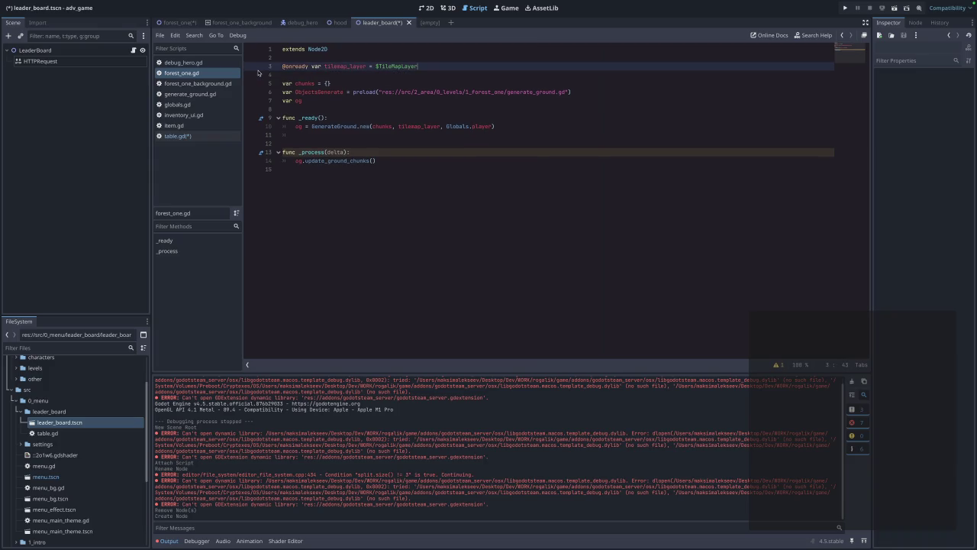
pyautogui.hotkey('ctrl', 's')
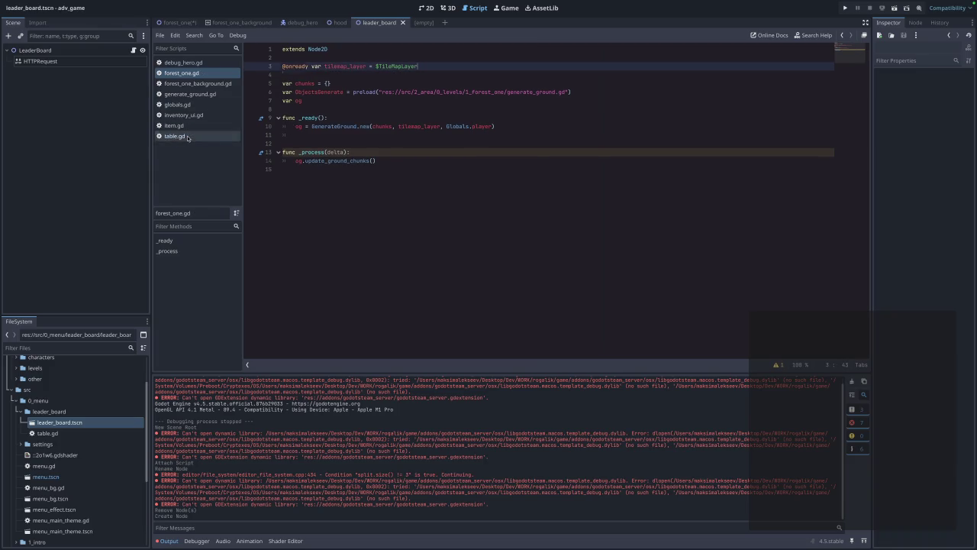
pyautogui.click(182, 137)
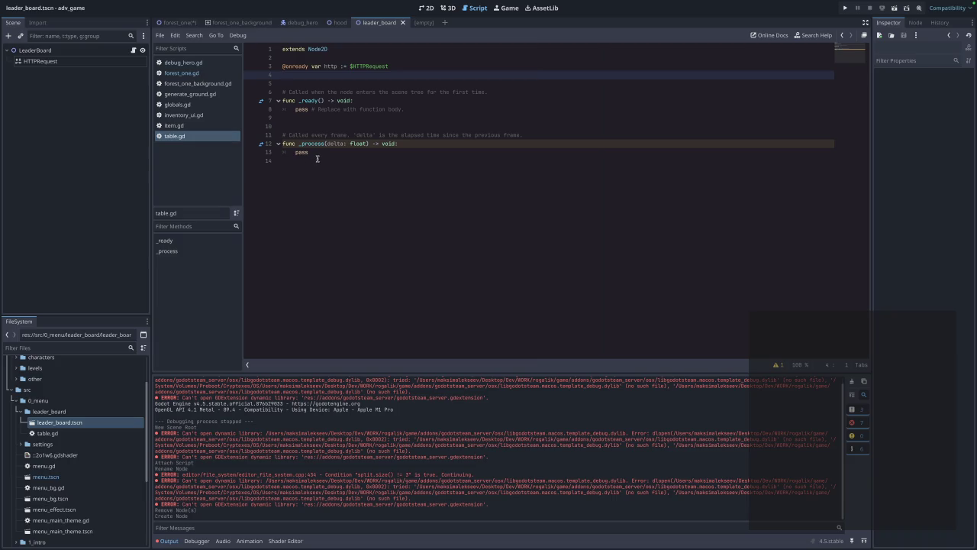
pyautogui.moveTo(317, 159); pyautogui.dragTo(245, 120)
pyautogui.press('BackSpace')
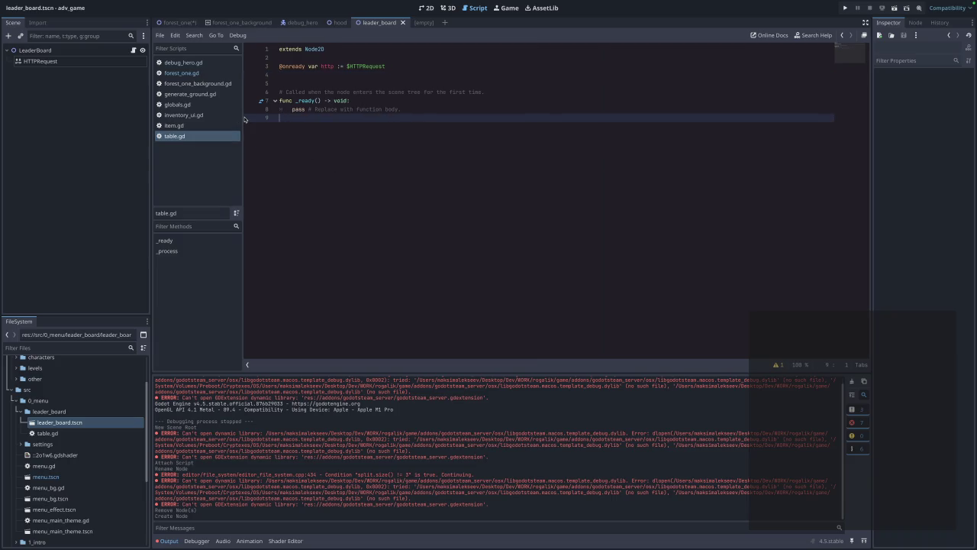
pyautogui.moveTo(504, 91); pyautogui.dragTo(212, 76)
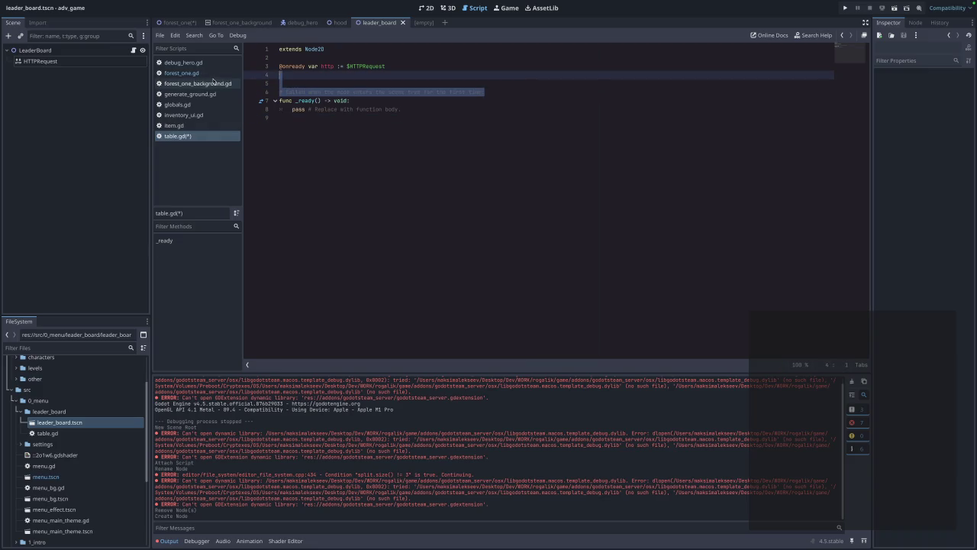
pyautogui.press('BackSpace')
pyautogui.moveTo(279, 84)
pyautogui.mouseDown()
pyautogui.moveTo(347, 93)
pyautogui.moveTo(336, 105)
pyautogui.mouseUp()
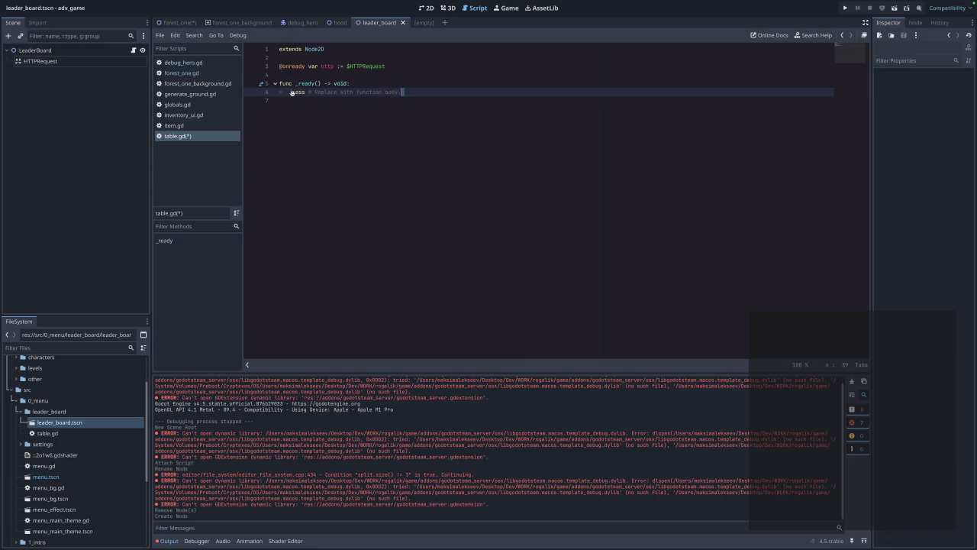
pyautogui.moveTo(400, 102); pyautogui.dragTo(258, 93)
pyautogui.press('BackSpace')
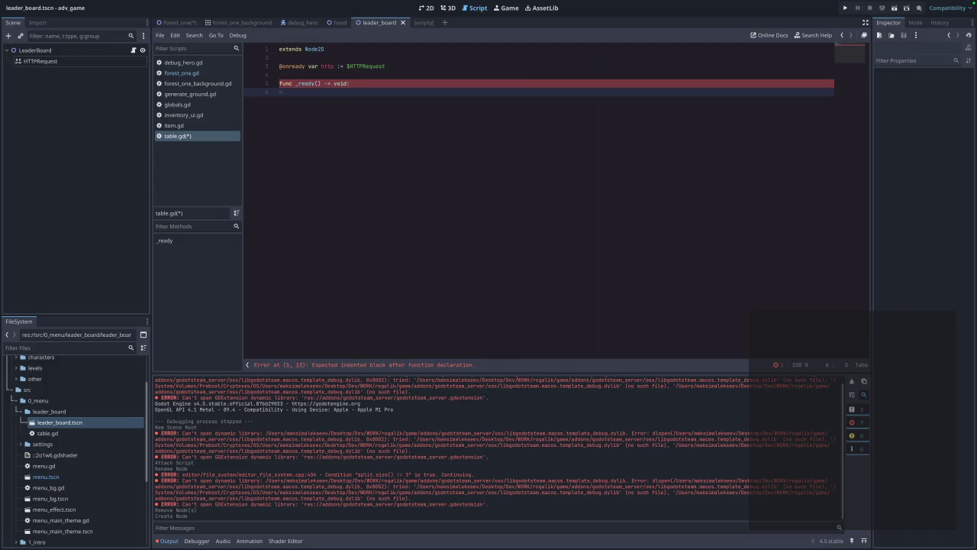
pyautogui.click(389, 67)
pyautogui.hotkey('ctrl', 'z')
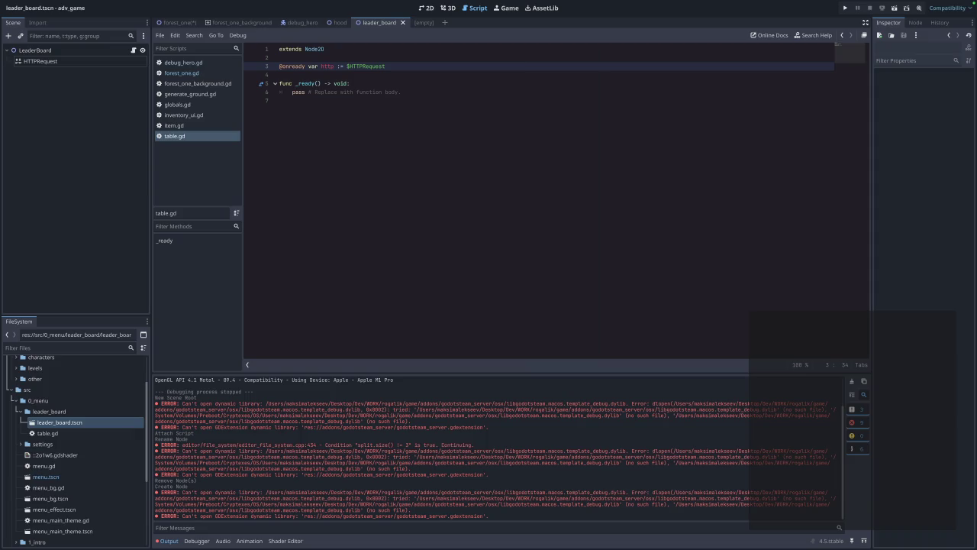
pyautogui.hotkey('ctrl', 'z')
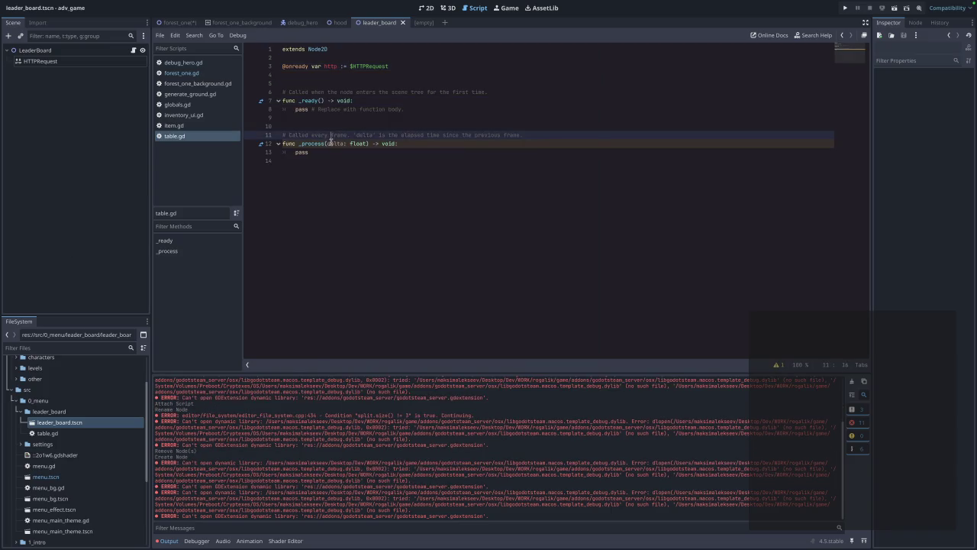
# Replace the table.gd template with the pasted HTTP request code, renaming http_request to http.
pyautogui.moveTo(275, 211)
pyautogui.mouseDown()
pyautogui.moveTo(339, 187)
pyautogui.moveTo(248, 93)
pyautogui.mouseUp()
pyautogui.write('func _ready(): \tadd_child(http_request) \thttp_request.request_completed.connect(_on_request_completed)  \t# Выполняем GET-запрос \tvar url = "https://api.example.com/data" \tvar headers = ["User-Agent: MyGodotApp/1.0"] \tvar error = http_request.request(url, headers)  \tif error != OK: \t\tpush_error("Ошибка при создании запроса: " + str(error))  func _on_request_completed(result: int, response_code: int, headers: PackedStringArray, body: PackedByteArray): \tif result == HTTPRequest.RESULT_SUCCESS: \t\tif response_code == 200: \t\t\t# Успешный запрос \t\t\tvar response = body.get_string_from_utf8() \t\t\tprint("Ответ: ", response)  \t\t\t# Если ожидается JSON \t\t\tvar json = JSON.new() \t\t\tvar parse_result = json.parse(response) \t\t\tif parse_result == OK: \t\t\t\tvar data = json.get_data() \t\t\t\tprint("JSON данные: ", data) \t\t\telse: \t\t\t\tpush_error("Ошибка парсинга JSON") \t\telse: \t\t\tpush_error("Ошибка HTTP: " + str(response_code)) \telse: \t\tpush_error("Ошибка запроса: " + str(result))')
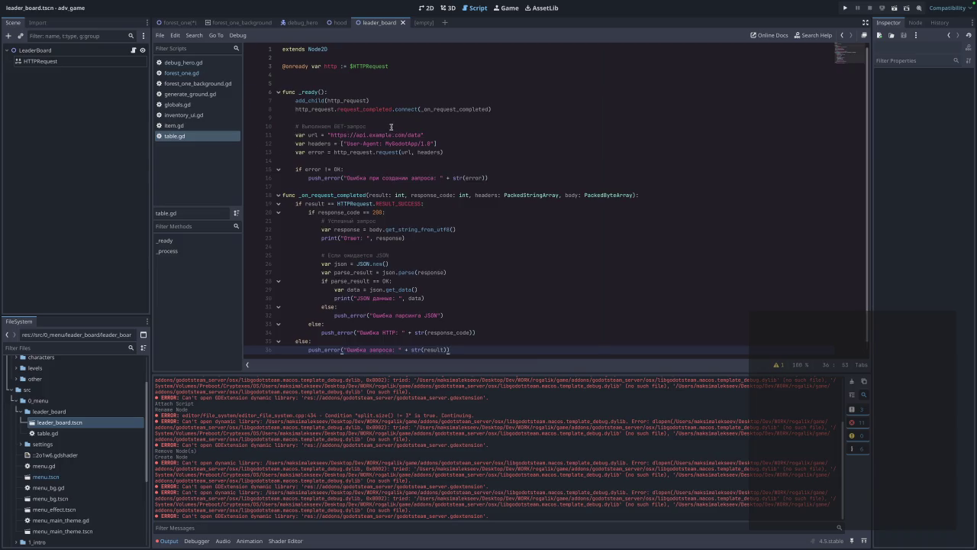
pyautogui.click(363, 100)
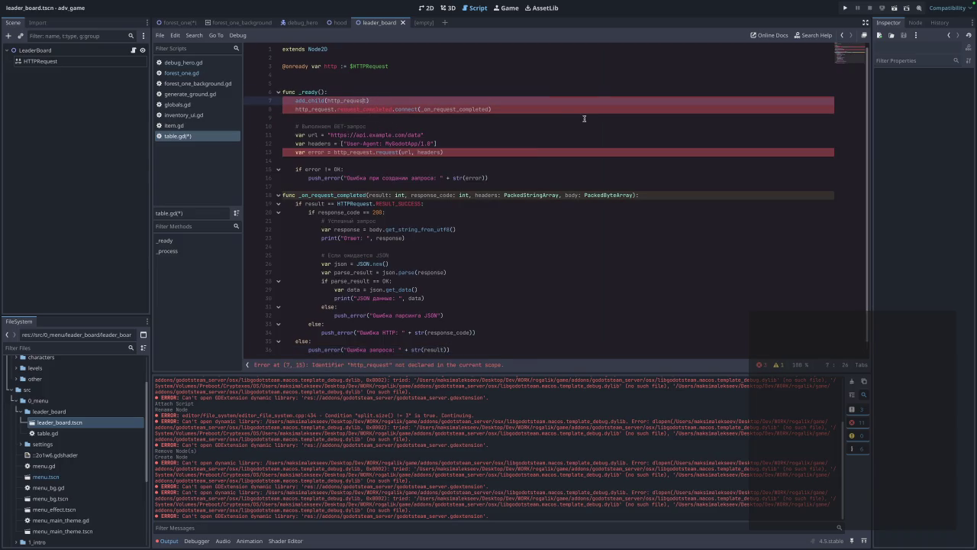
pyautogui.press('BackSpace')
pyautogui.press('BackSpace')
pyautogui.press('BackSpace')
pyautogui.press('Down')
pyautogui.press('BackSpace')
pyautogui.press('BackSpace')
pyautogui.press('BackSpace')
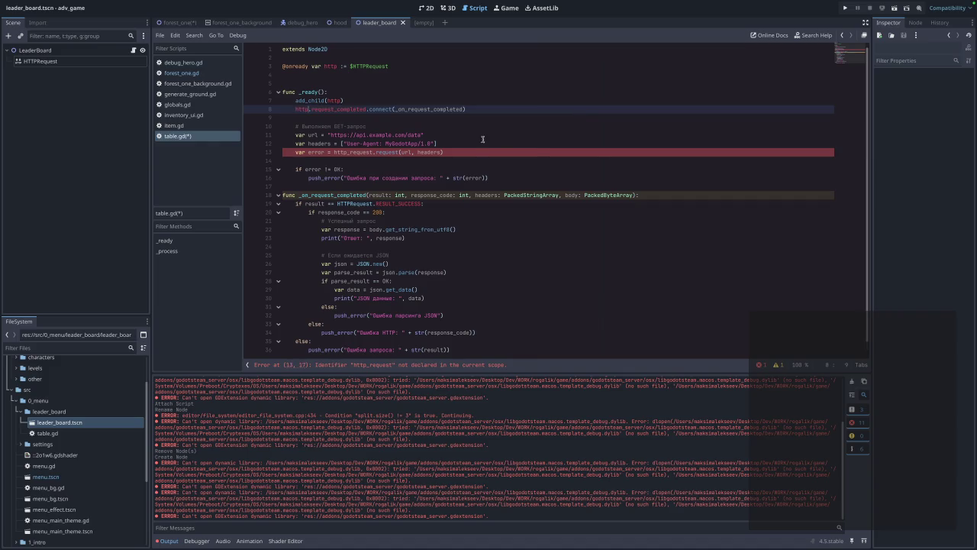
pyautogui.click(421, 170)
pyautogui.click(372, 153)
pyautogui.press('BackSpace')
pyautogui.press('BackSpace')
pyautogui.press('BackSpace')
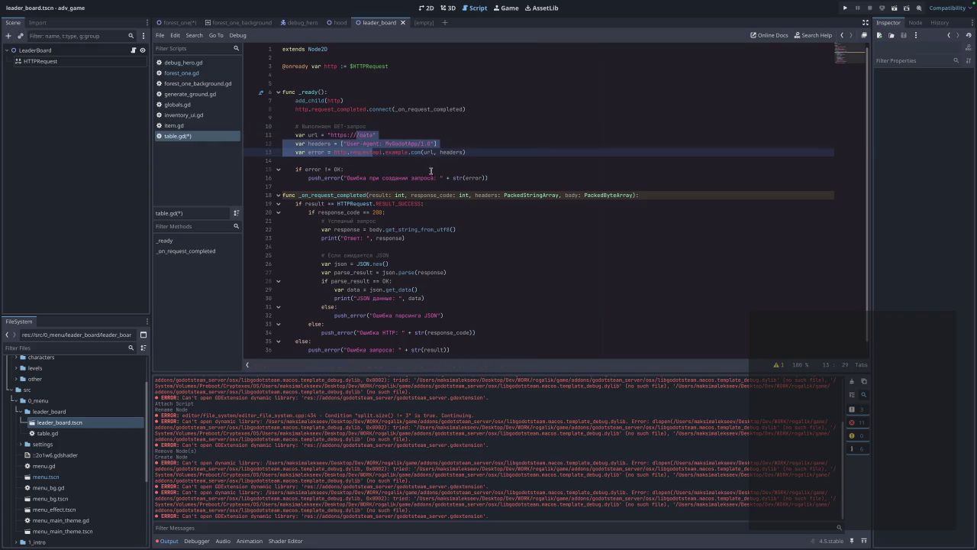
pyautogui.press('Down')
pyautogui.press('Down')
pyautogui.keyDown('shift'); pyautogui.click(404, 135); pyautogui.keyUp('shift')
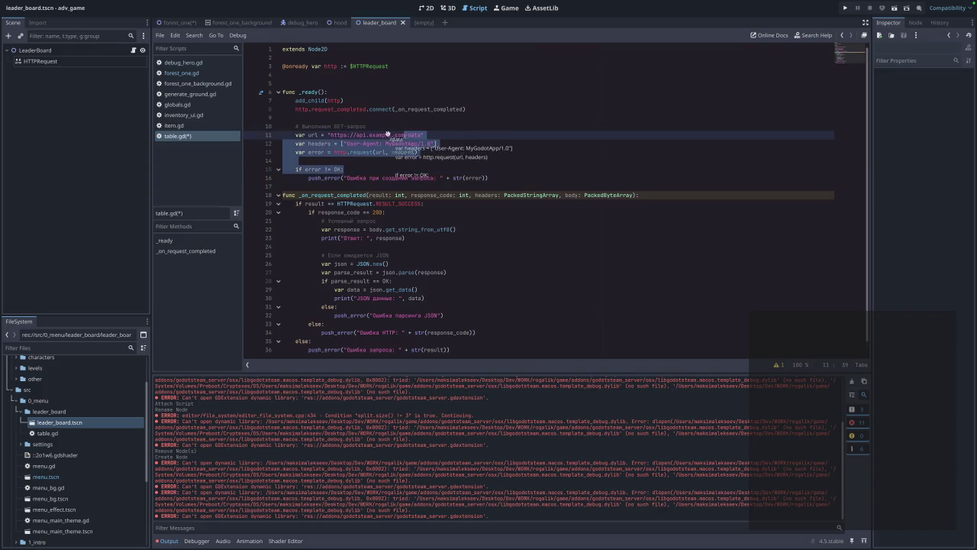
pyautogui.click(409, 176)
pyautogui.click(457, 146)
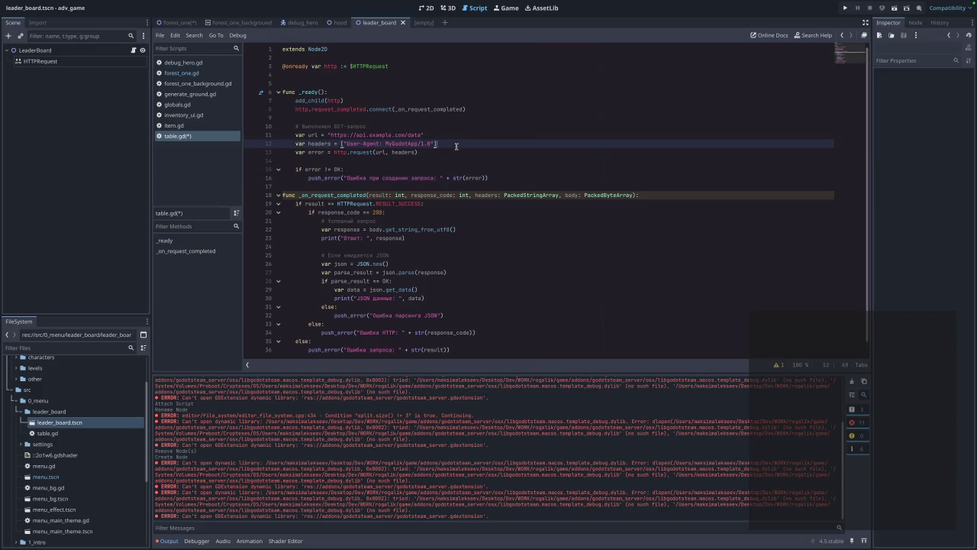
pyautogui.moveTo(405, 135); pyautogui.dragTo(356, 135)
pyautogui.write('localho')
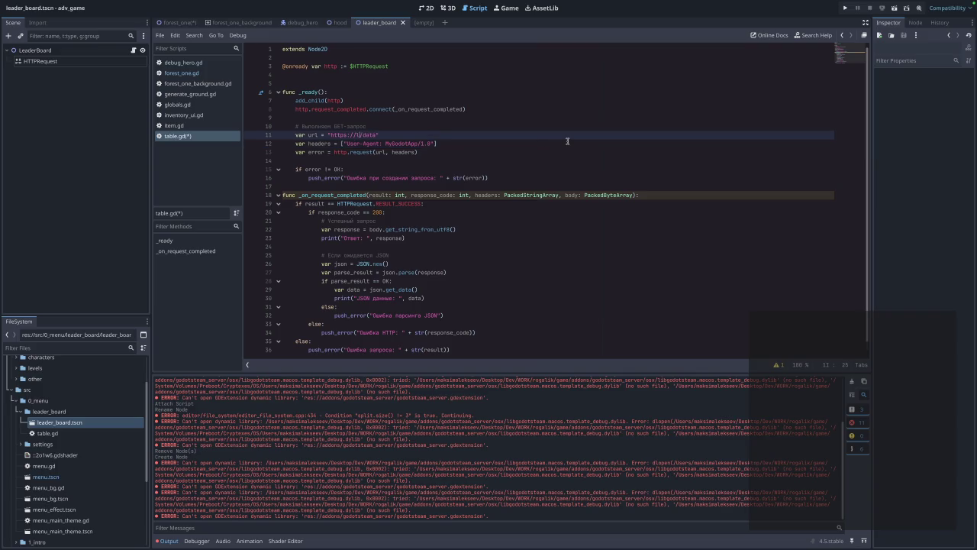
pyautogui.write('st')
pyautogui.press('super+Tab')
pyautogui.press('super+Tab')
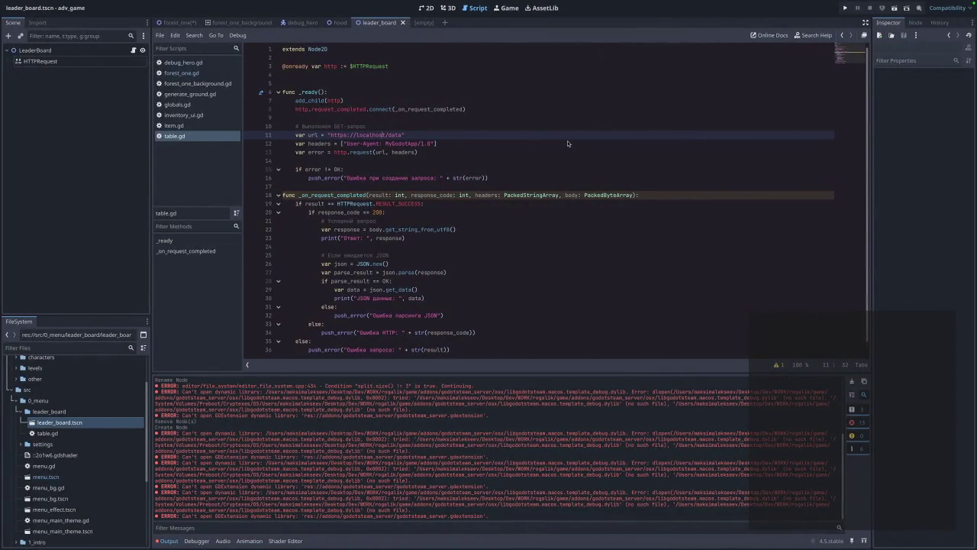
pyautogui.press('BackSpace')
pyautogui.press('BackSpace')
pyautogui.press('BackSpace')
pyautogui.press('BackSpace')
pyautogui.write(':')
pyautogui.press('BackSpace')
pyautogui.press('BackSpace')
pyautogui.write('00')
pyautogui.write('/api/v1/')
pyautogui.write('runs')
# Review the response handler's body decoding and JSON parse call.
pyautogui.click(606, 275)
pyautogui.scroll(-1, 521, 258)
pyautogui.click(398, 214)
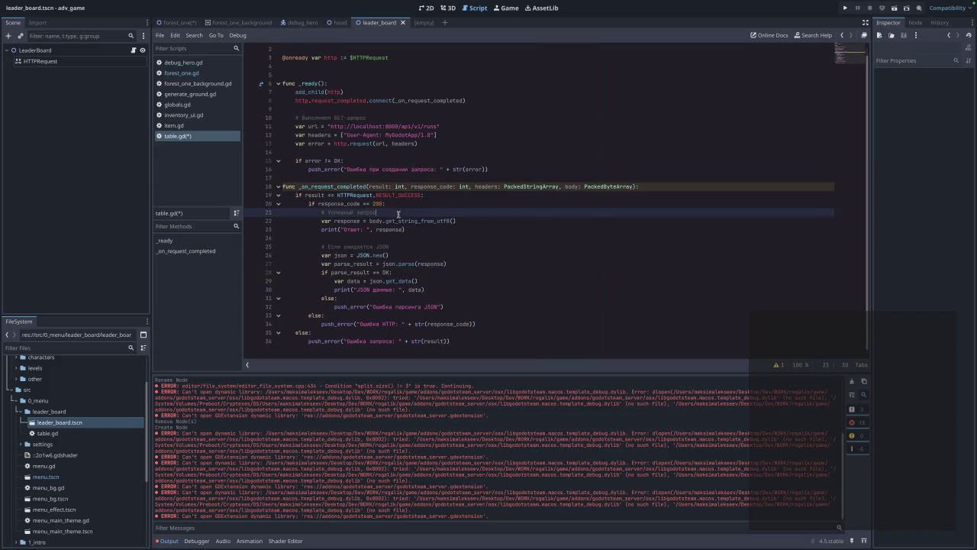
pyautogui.click(448, 228)
pyautogui.click(433, 246)
pyautogui.click(383, 223)
pyautogui.click(435, 221)
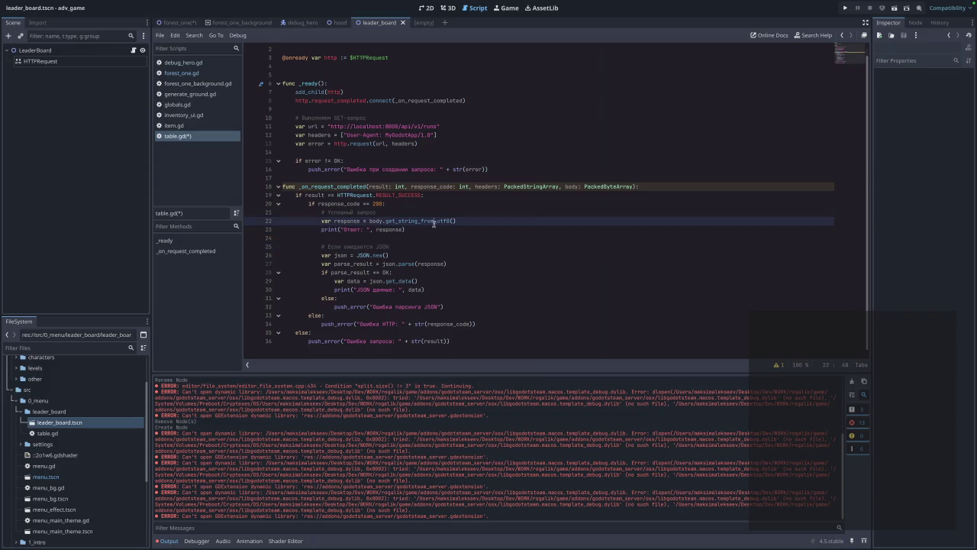
pyautogui.click(405, 248)
pyautogui.moveTo(412, 268)
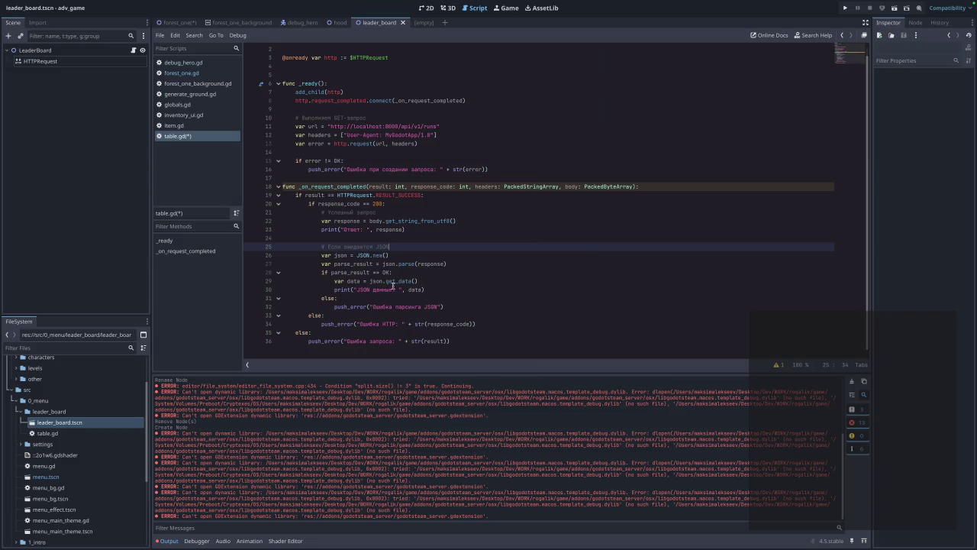
# Check the parse-result error branches and add an empty final line.
pyautogui.click(450, 264)
pyautogui.click(428, 281)
pyautogui.click(436, 298)
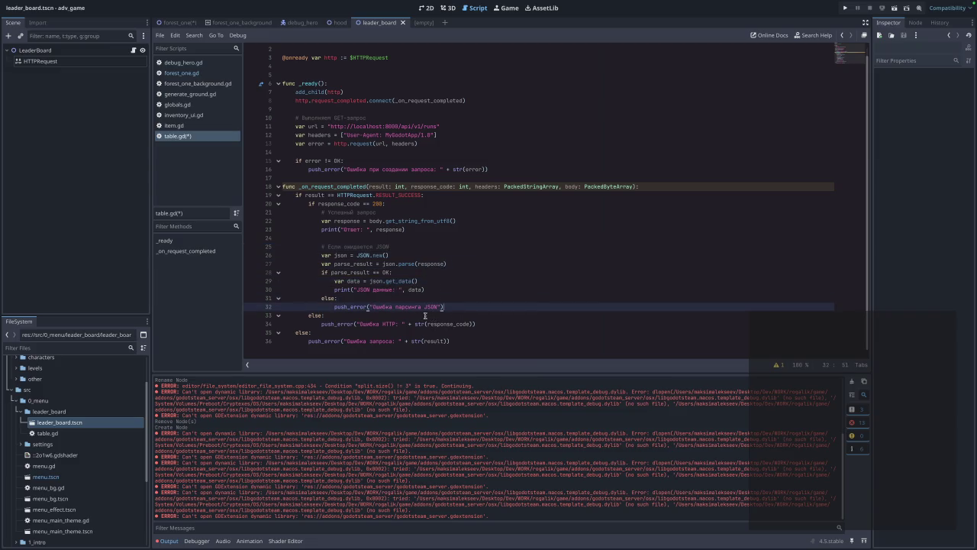
pyautogui.click(482, 341)
pyautogui.hotkey('ctrl', 'z')
pyautogui.click(342, 349)
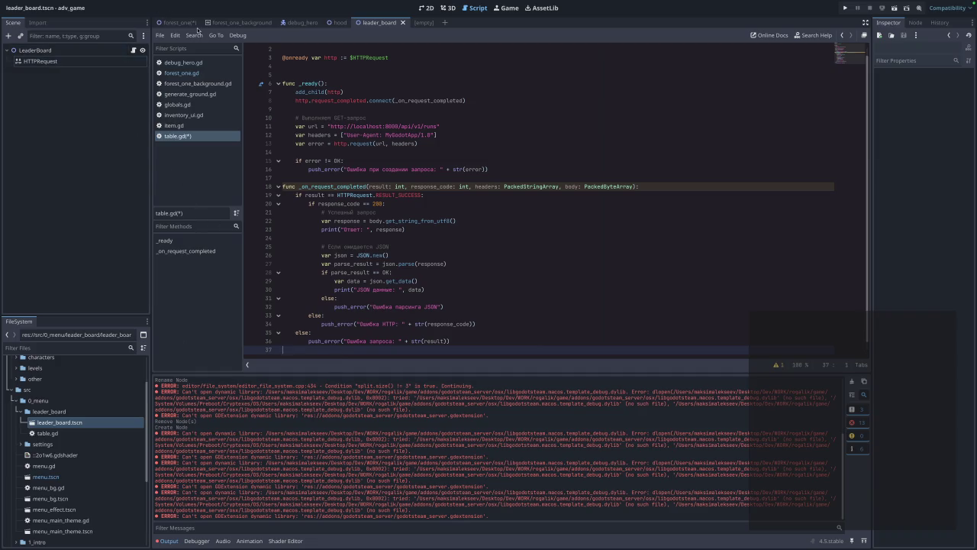
pyautogui.click(60, 478)
# Open menu.tscn and menu.gd and connect LeaderBoard's pressed signal to _on_leader_board_pressed.
pyautogui.doubleClick(60, 477)
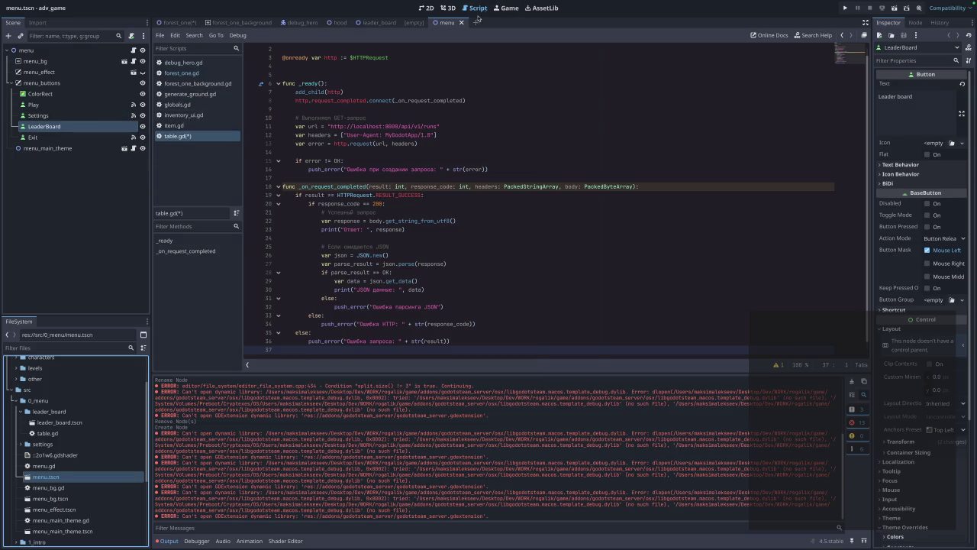
pyautogui.click(50, 467)
pyautogui.doubleClick(50, 468)
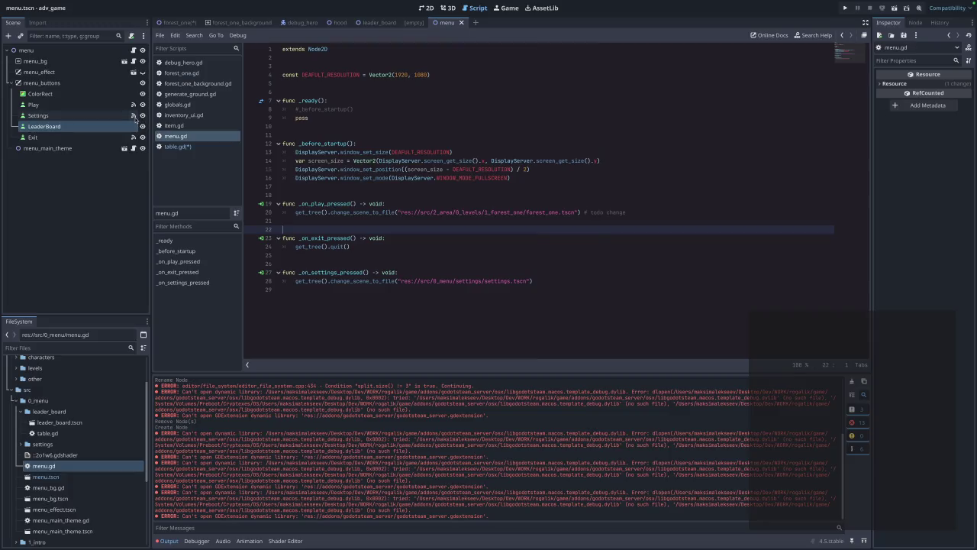
pyautogui.click(134, 117)
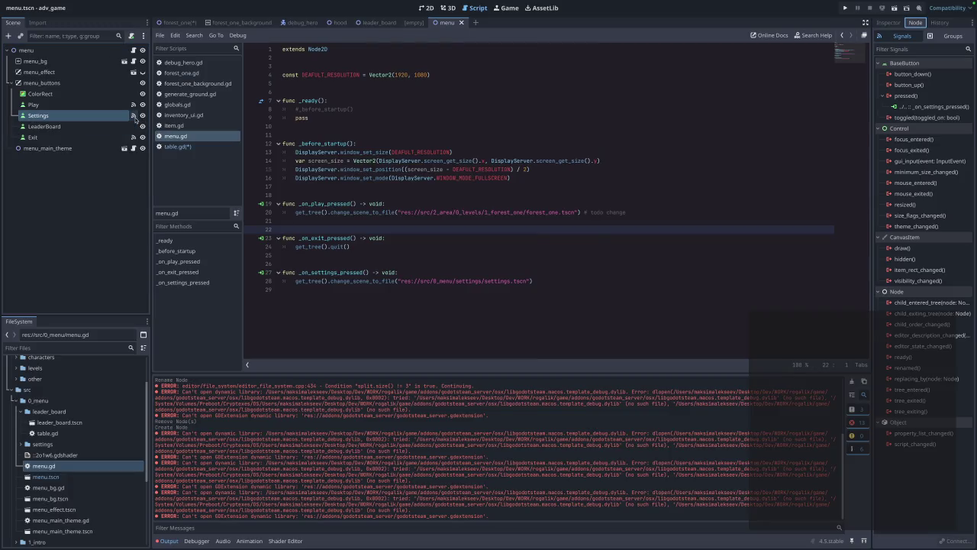
pyautogui.click(79, 128)
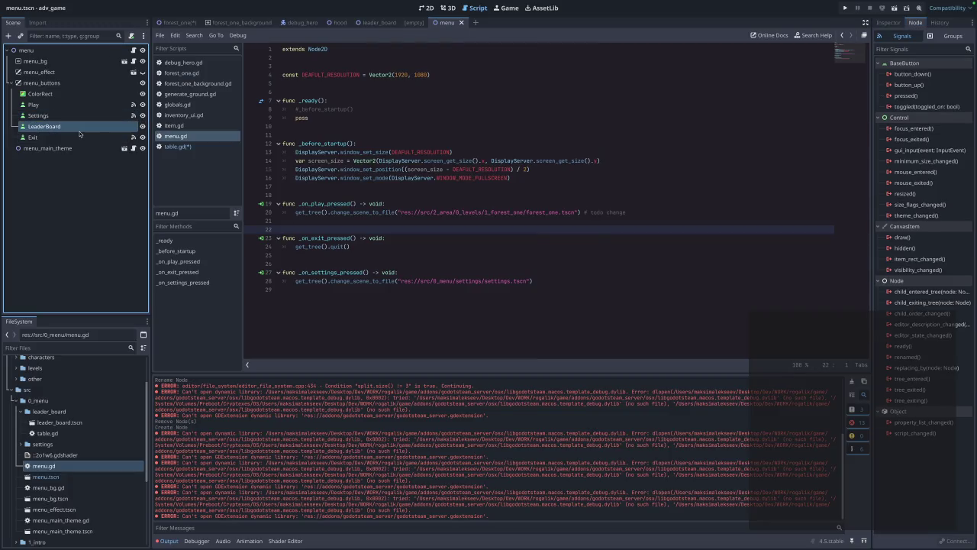
pyautogui.doubleClick(930, 96)
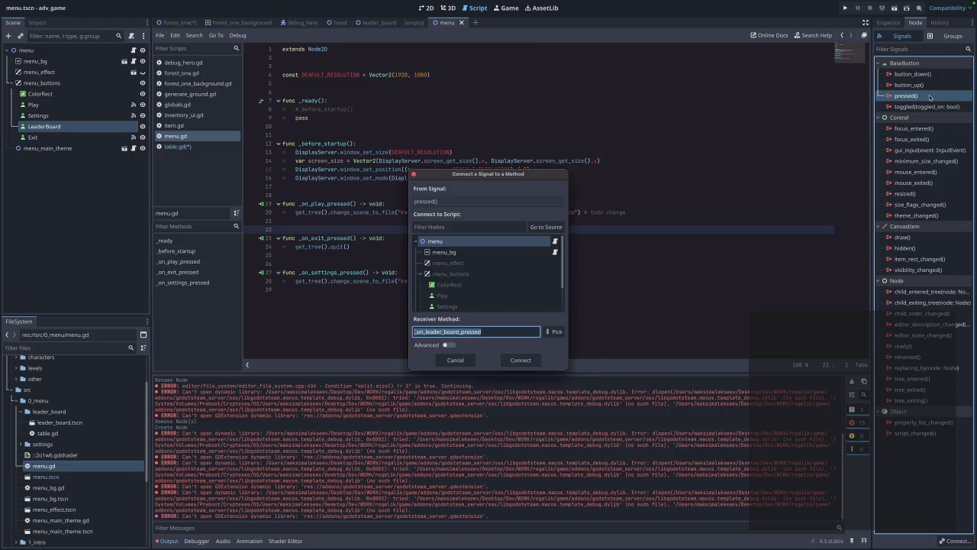
pyautogui.click(523, 362)
# Make the handler call get_tree().change_scene_to_file with leader_board.tscn, then save menu.gd.
pyautogui.moveTo(428, 316)
pyautogui.mouseDown()
pyautogui.moveTo(281, 316)
pyautogui.moveTo(296, 315)
pyautogui.mouseUp()
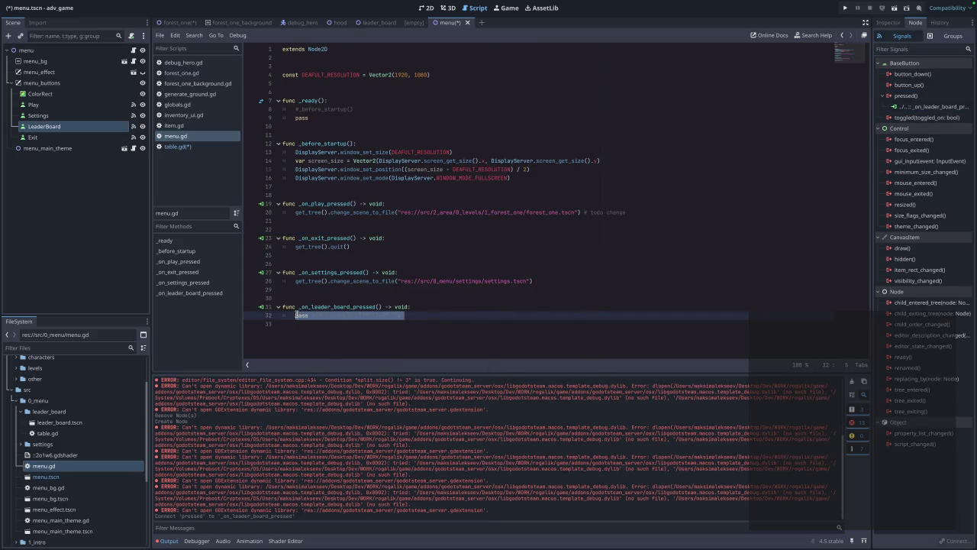
pyautogui.write('get.')
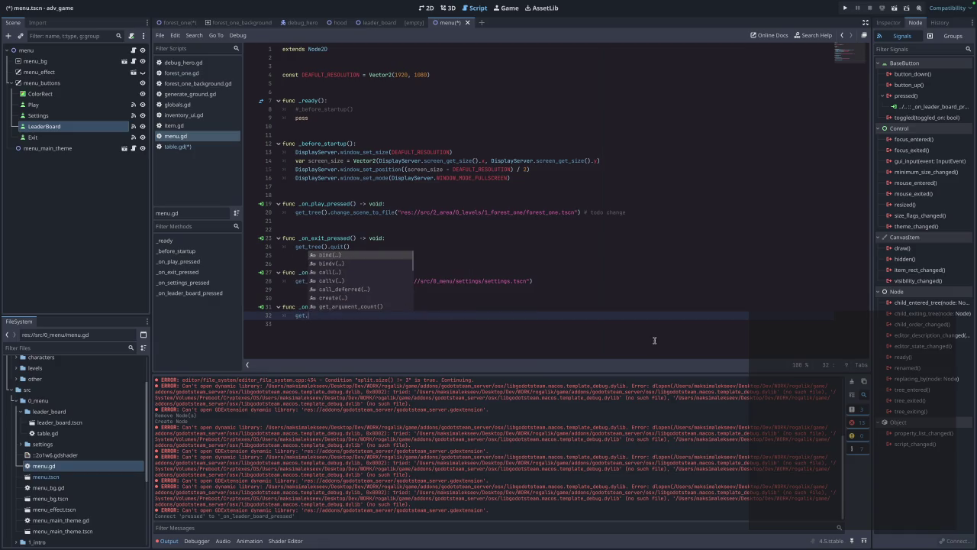
pyautogui.press('BackSpace')
pyautogui.write('_t')
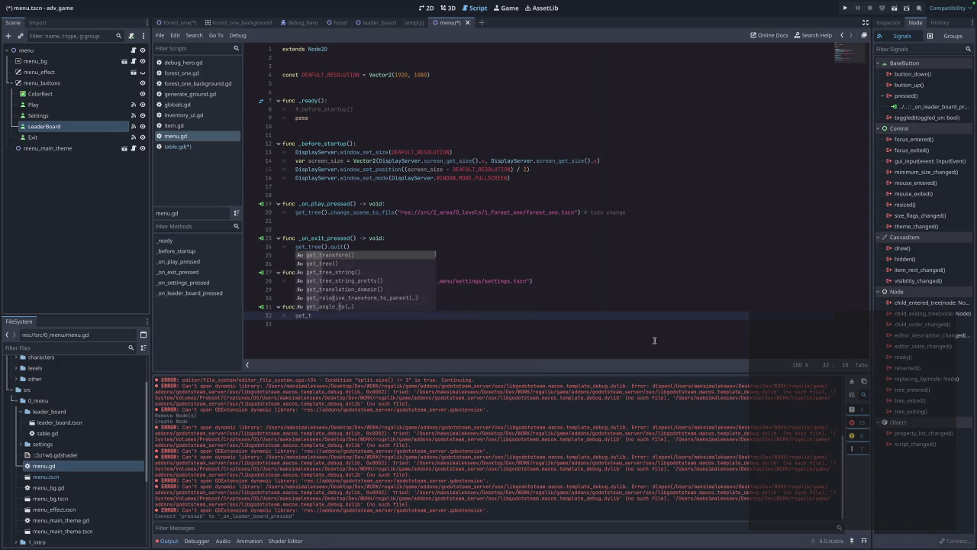
pyautogui.press('Return')
pyautogui.write('.')
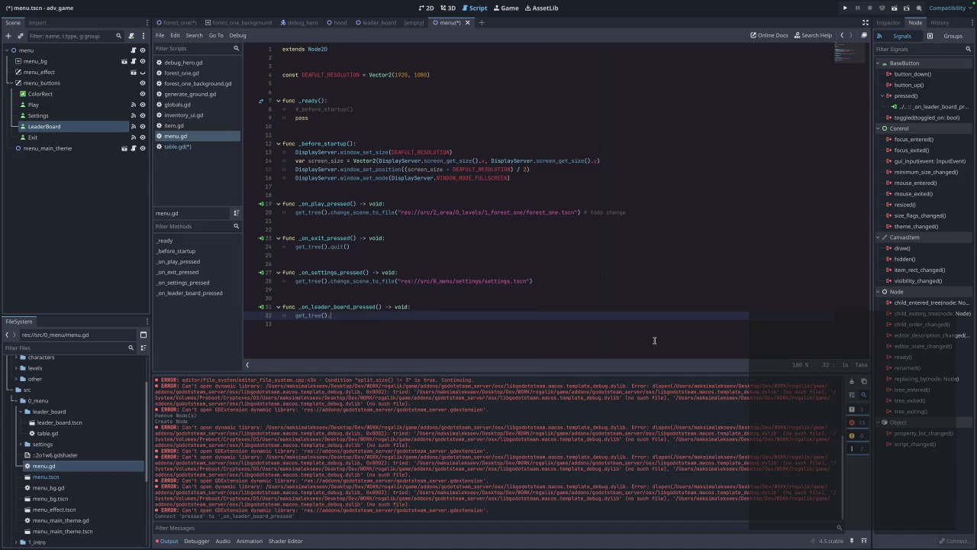
pyautogui.write('change')
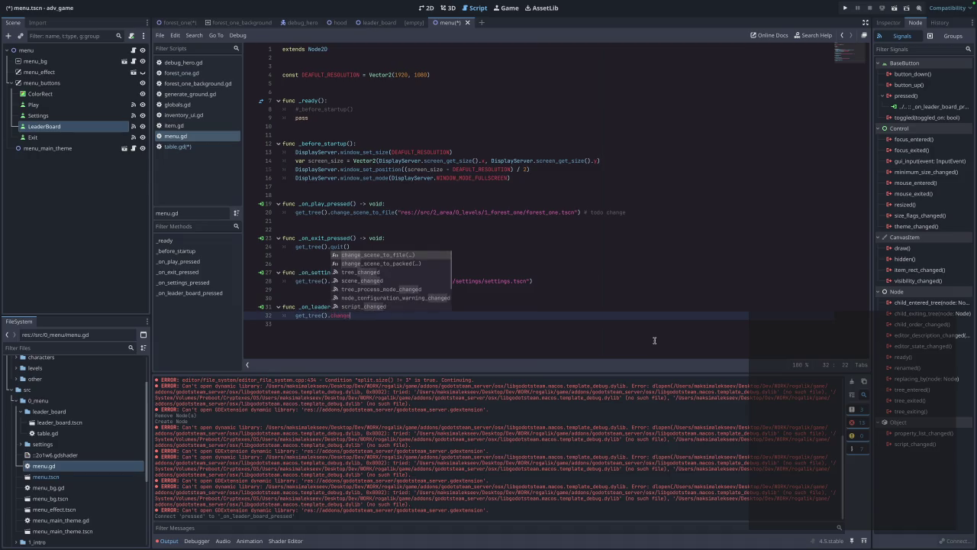
pyautogui.press('Return')
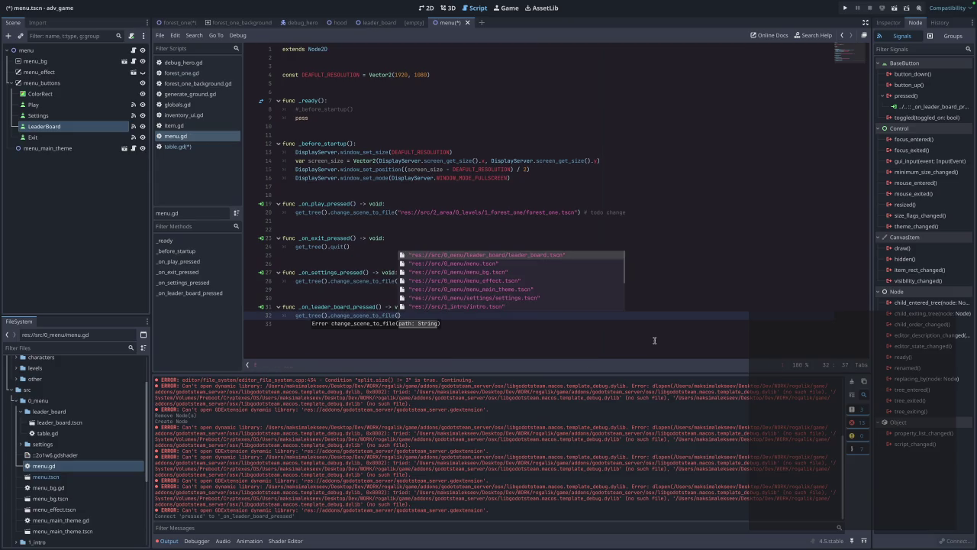
pyautogui.press('Return')
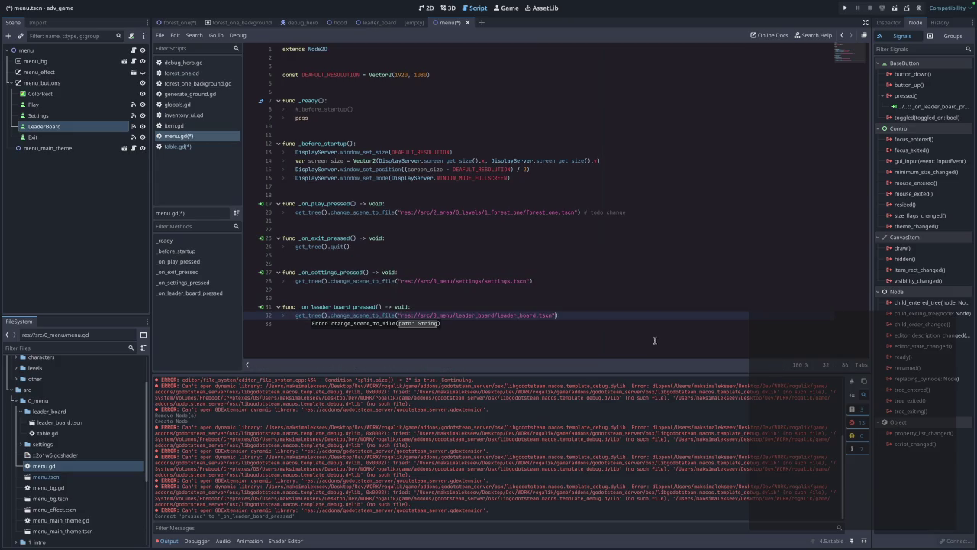
pyautogui.click(546, 342)
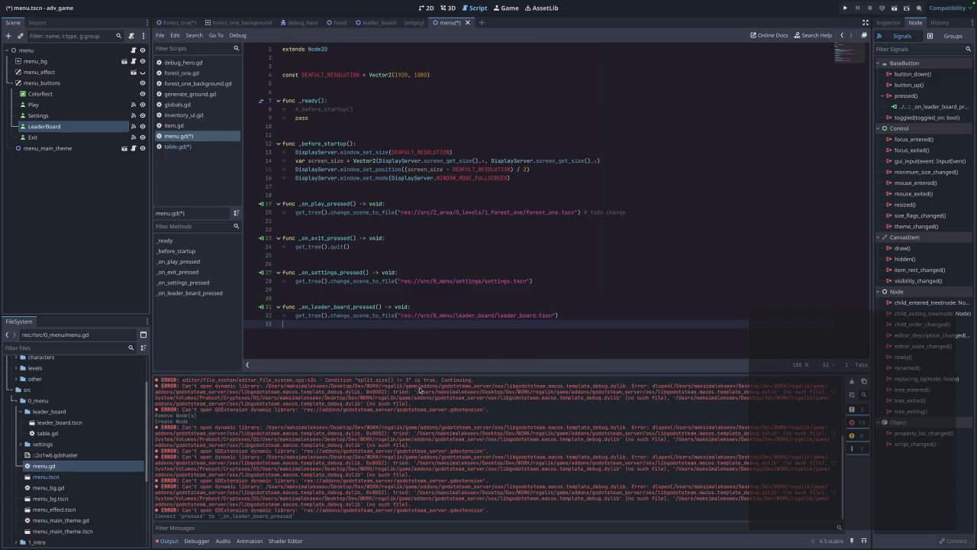
pyautogui.hotkey('ctrl', 's')
# Run the game, open Leader board to a blank grey screen, stop it, and view the three errors.
pyautogui.click(845, 7)
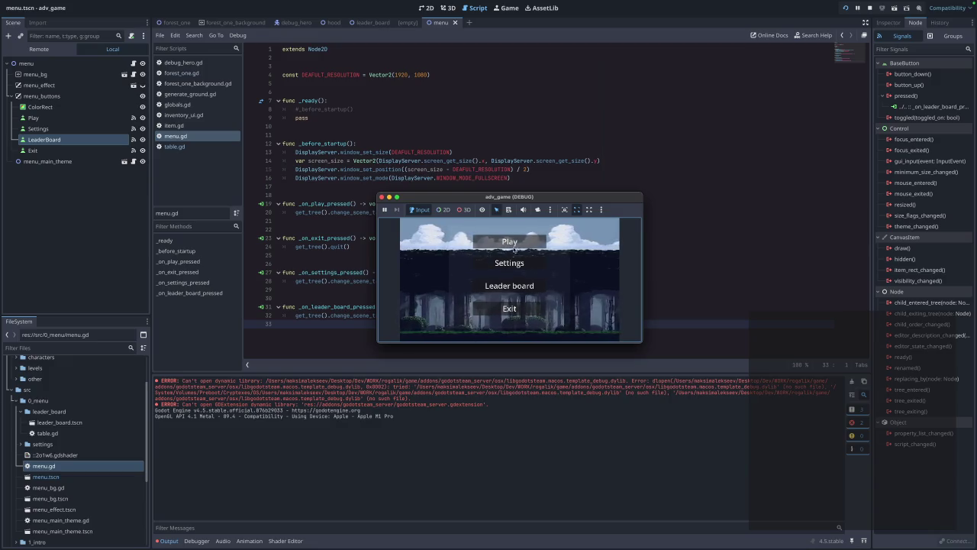
pyautogui.click(502, 279)
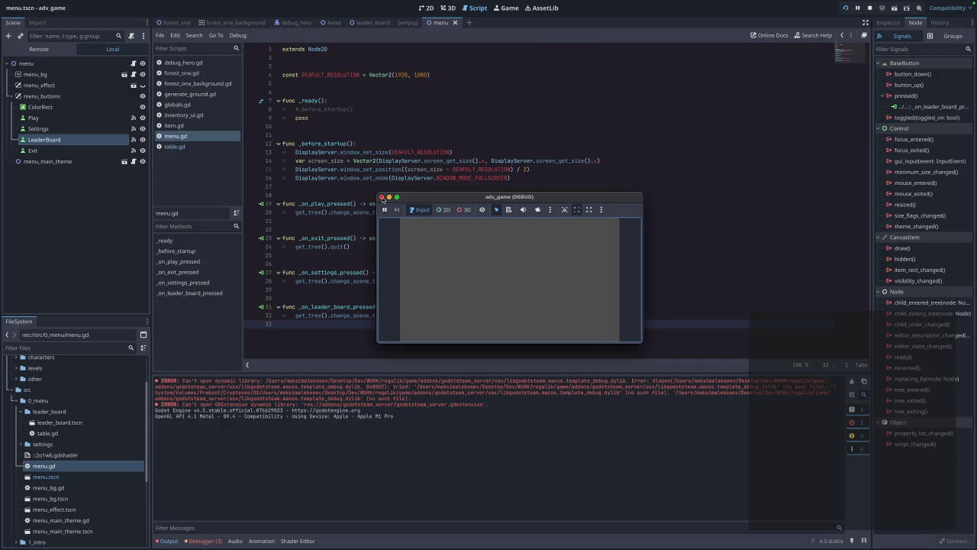
pyautogui.click(381, 197)
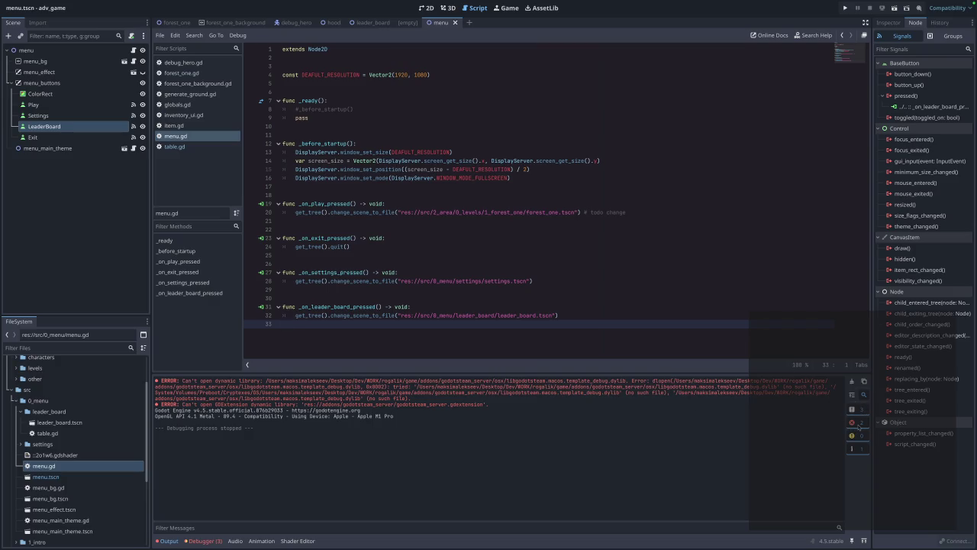
pyautogui.click(202, 541)
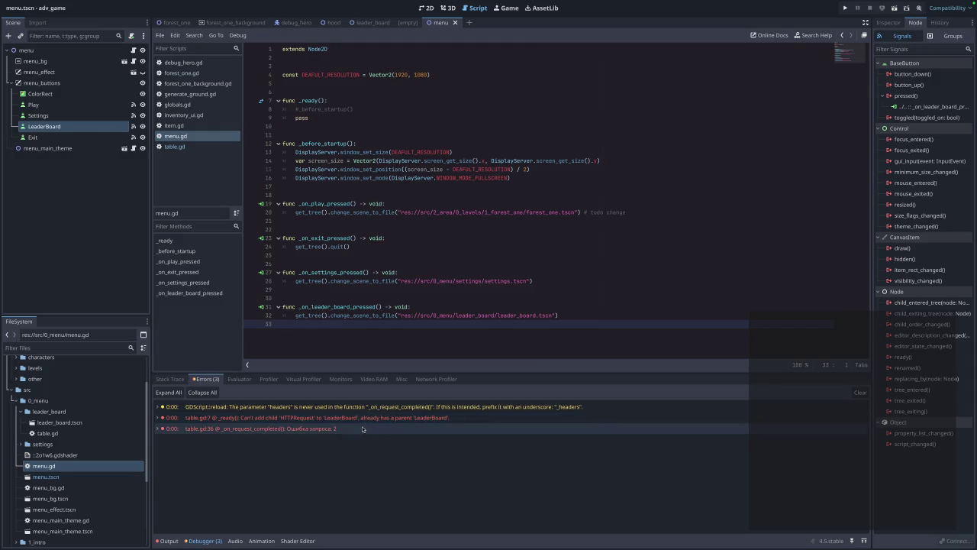
# In table.gd, delete the var headers line and change the call to http.request(url).
pyautogui.moveTo(361, 431)
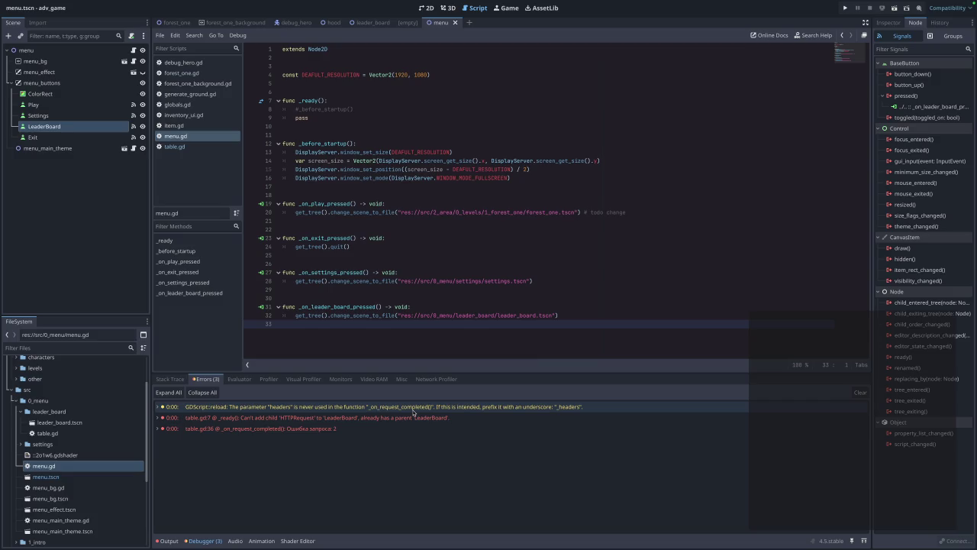
pyautogui.moveTo(414, 412)
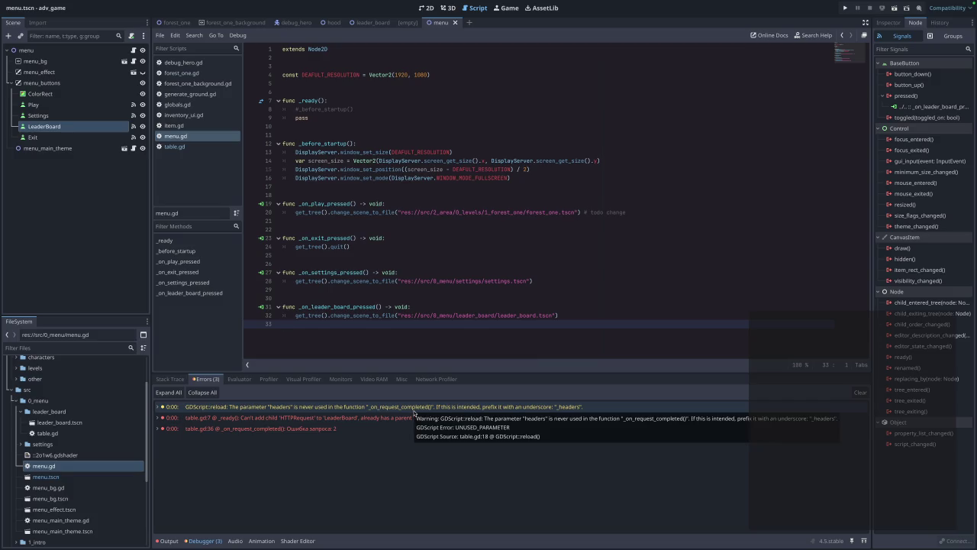
pyautogui.click(181, 147)
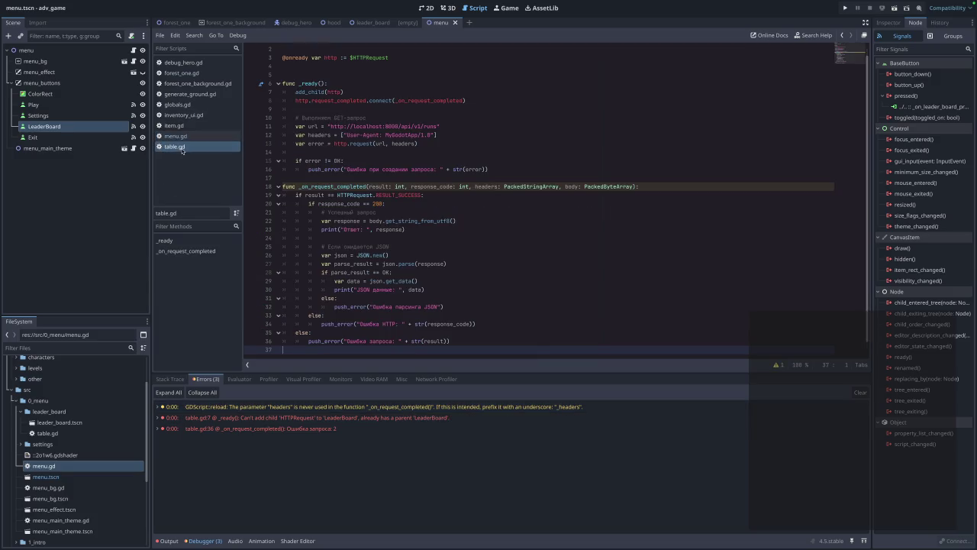
pyautogui.moveTo(449, 135); pyautogui.dragTo(260, 134)
pyautogui.press('Delete')
pyautogui.press('Delete')
pyautogui.press('End')
pyautogui.press('BackSpace')
pyautogui.press('BackSpace')
pyautogui.press('BackSpace')
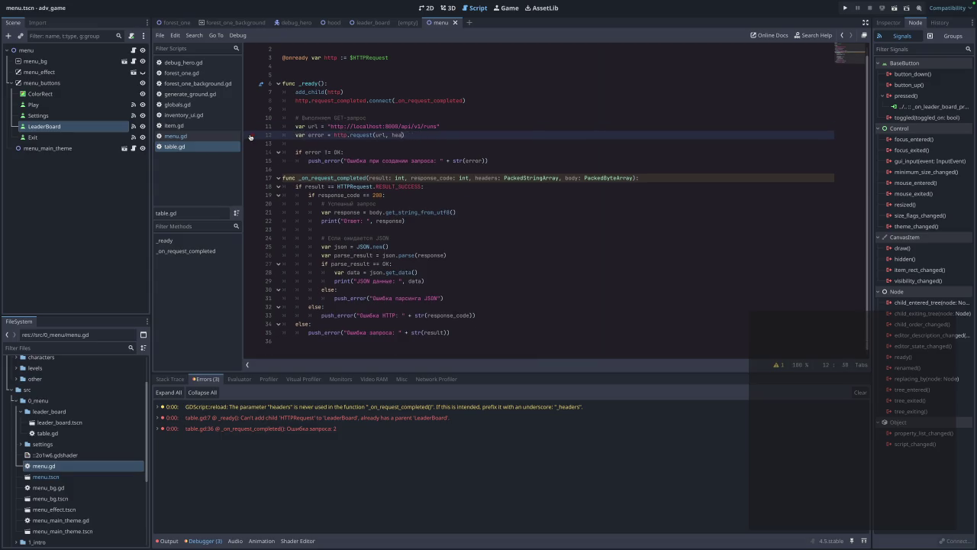
pyautogui.click(489, 466)
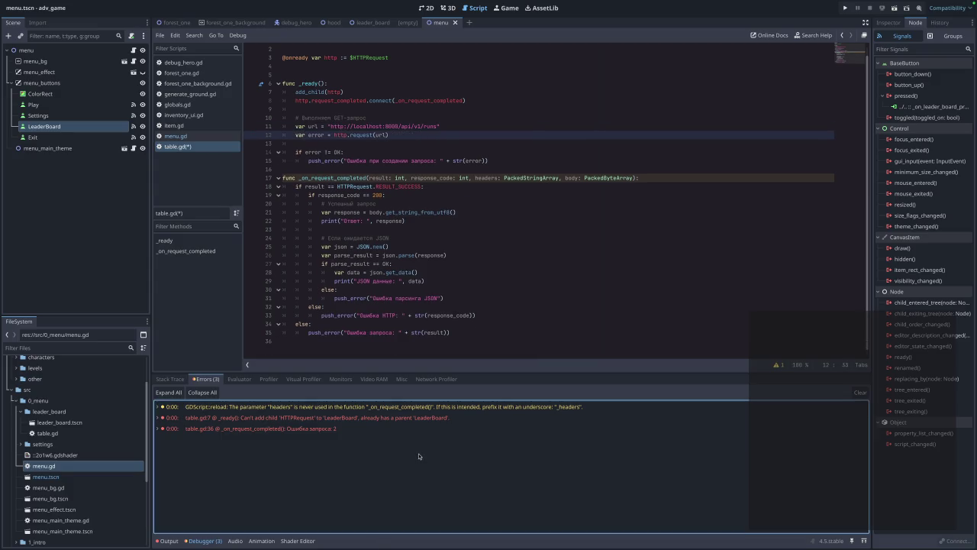
# Rerun the game and open Leader board; it is still grey with the request error logged.
pyautogui.click(845, 11)
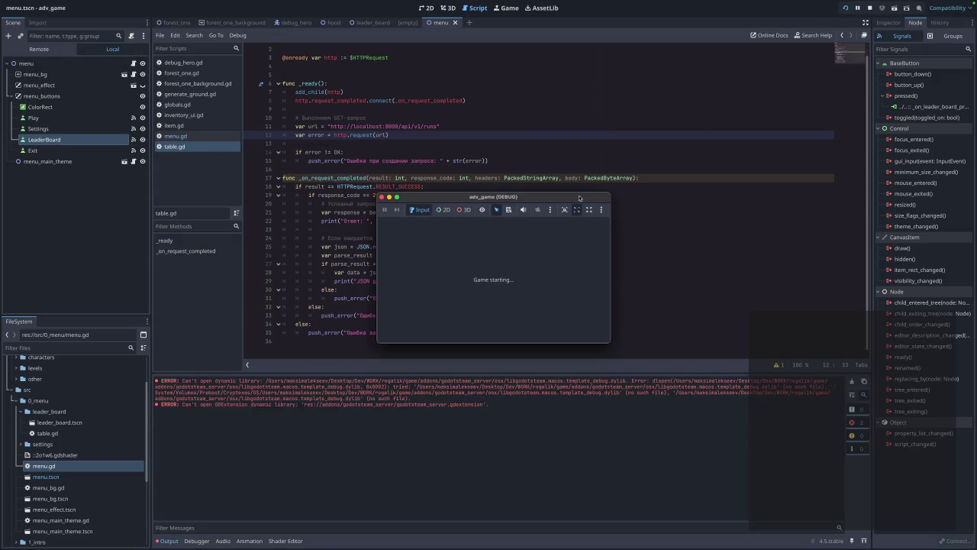
pyautogui.click(509, 285)
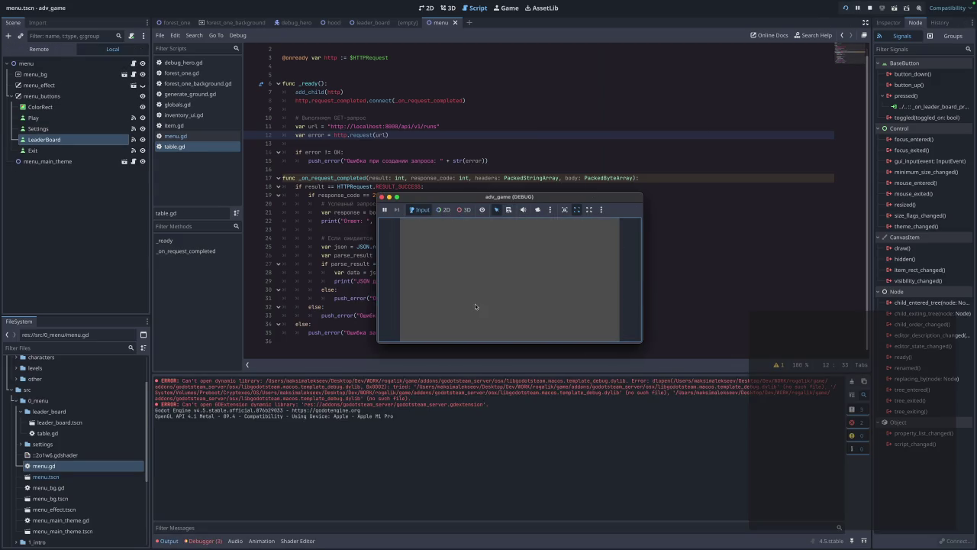
pyautogui.click(202, 540)
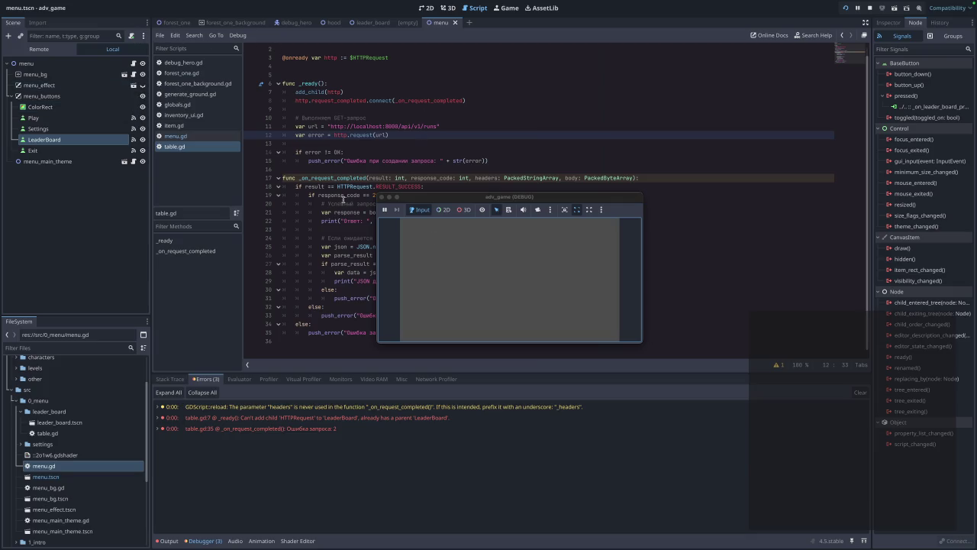
pyautogui.click(383, 197)
pyautogui.click(177, 23)
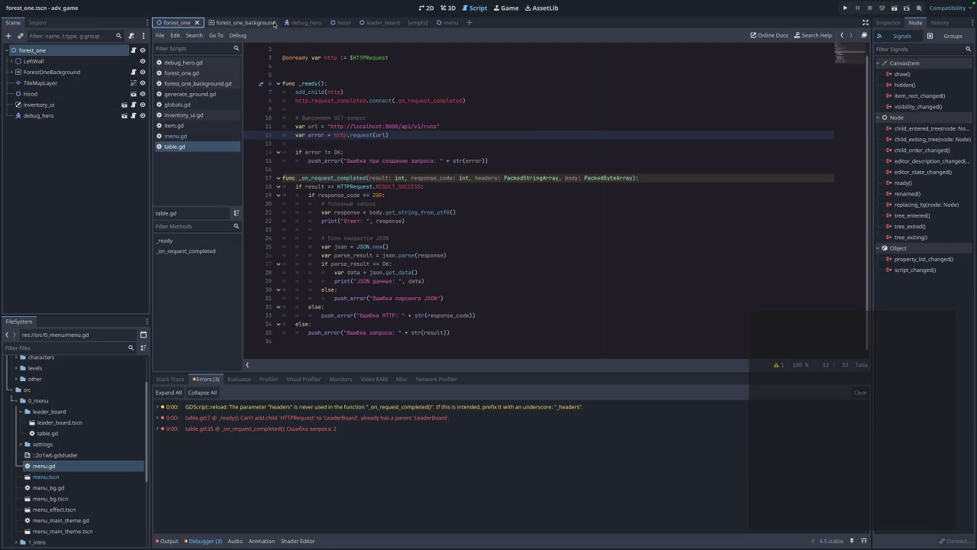
# Switch to the leader_board scene and jump to the request-error line 35 in table.gd.
pyautogui.click(382, 23)
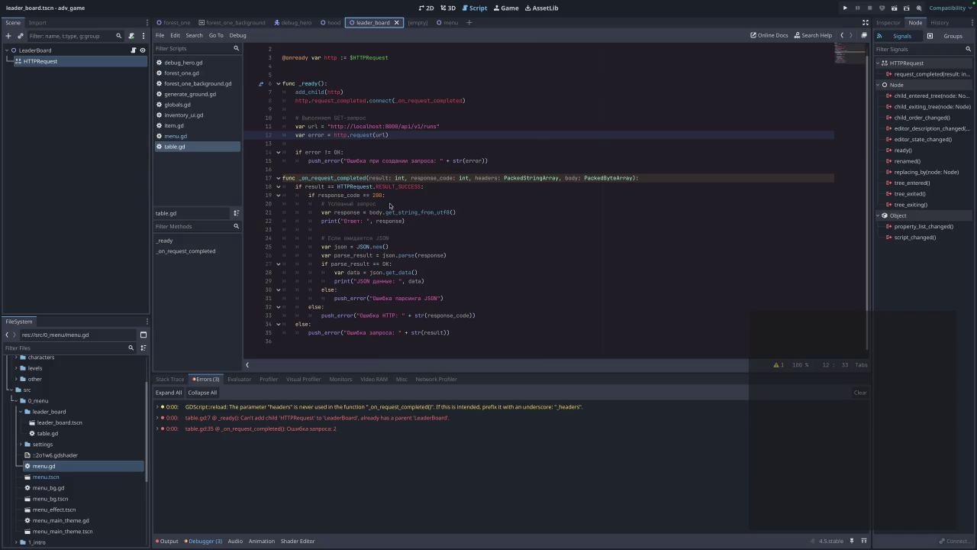
pyautogui.moveTo(310, 432)
pyautogui.click(393, 334)
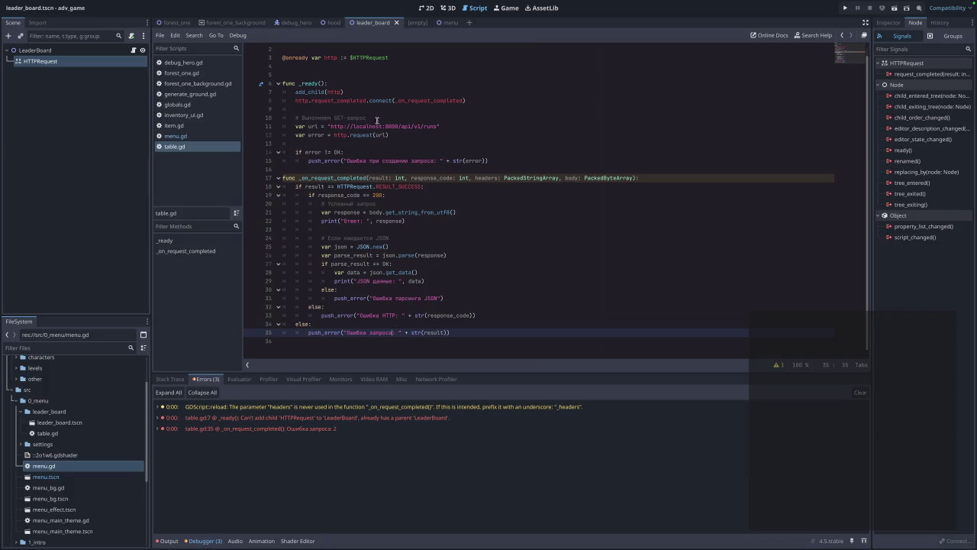
# Delete the GET-request comment on line 10 of table.gd.
pyautogui.moveTo(367, 118); pyautogui.dragTo(262, 119)
pyautogui.press('BackSpace')
pyautogui.press('BackSpace')
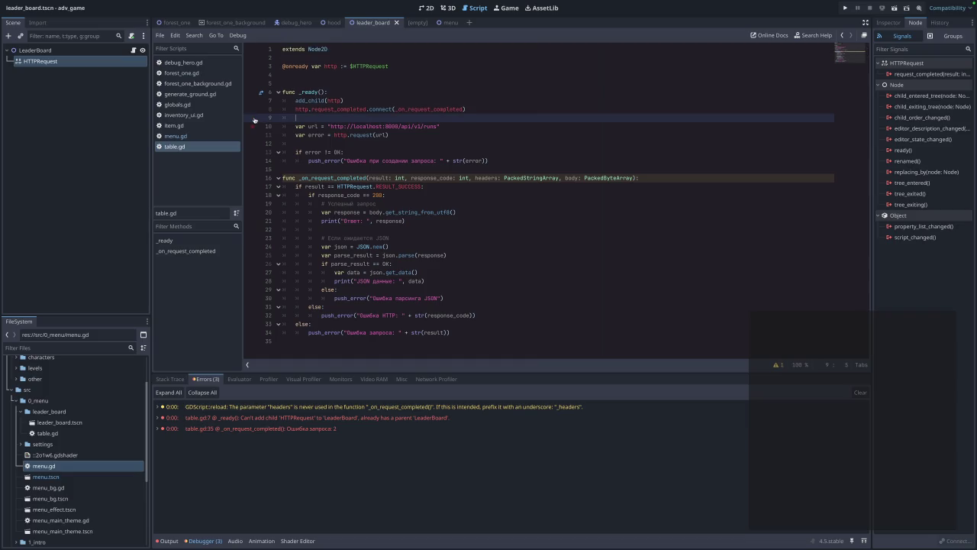
pyautogui.click(361, 134)
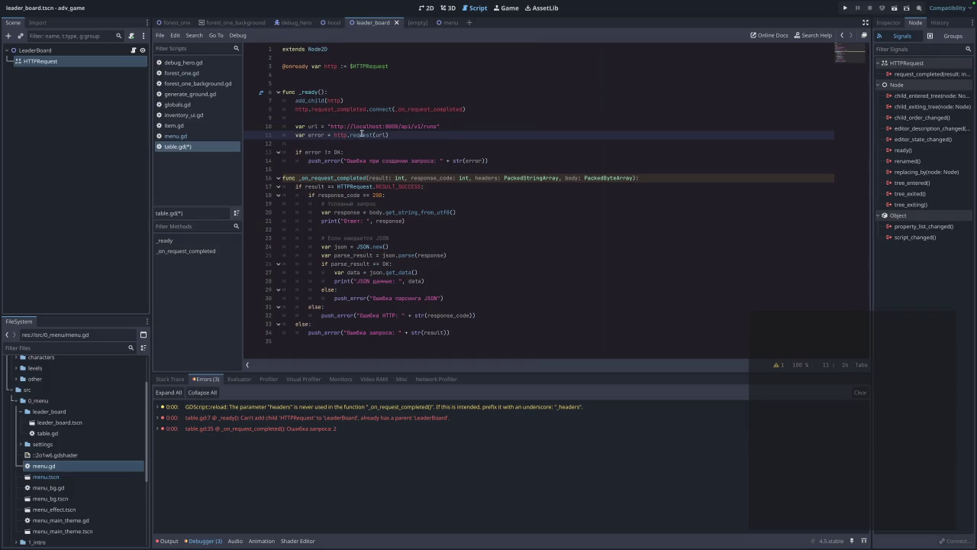
pyautogui.moveTo(361, 135)
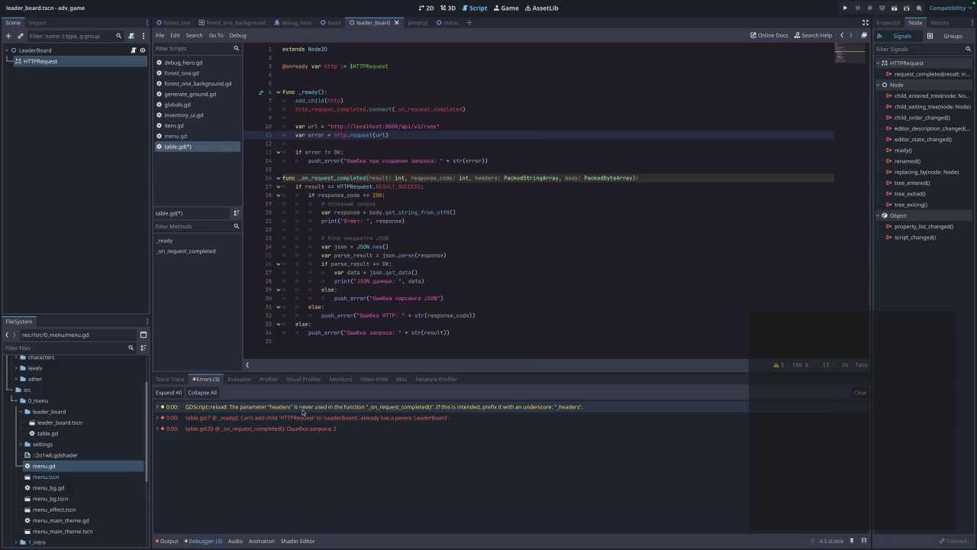
# Remove the headers: PackedStringArray parameter from _on_request_completed.
pyautogui.moveTo(312, 413)
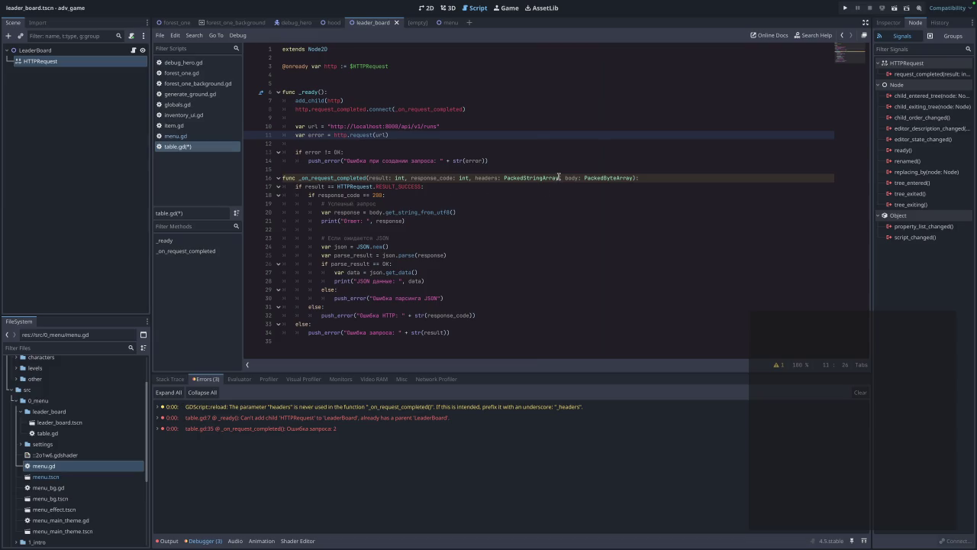
pyautogui.moveTo(559, 178); pyautogui.dragTo(478, 178)
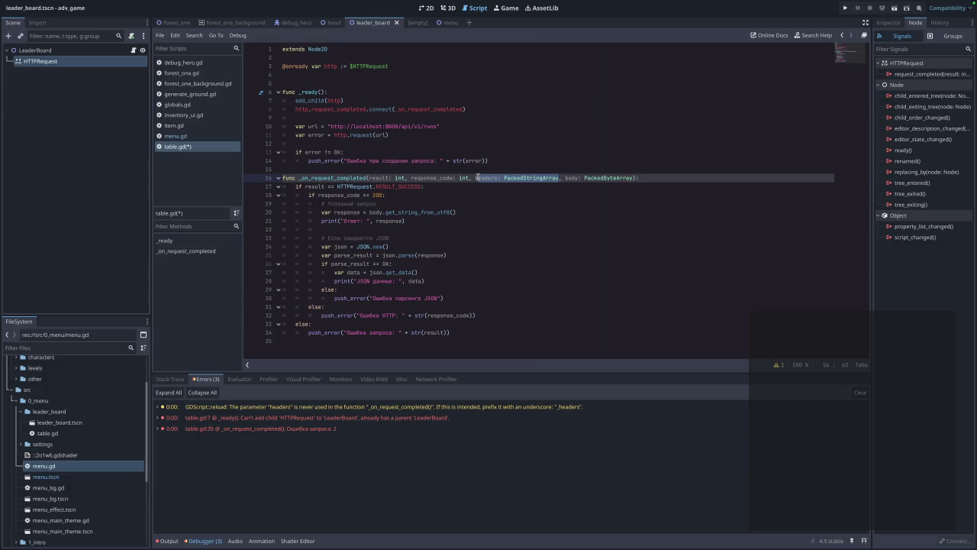
pyautogui.press('BackSpace')
pyautogui.press('Delete')
pyautogui.press('Delete')
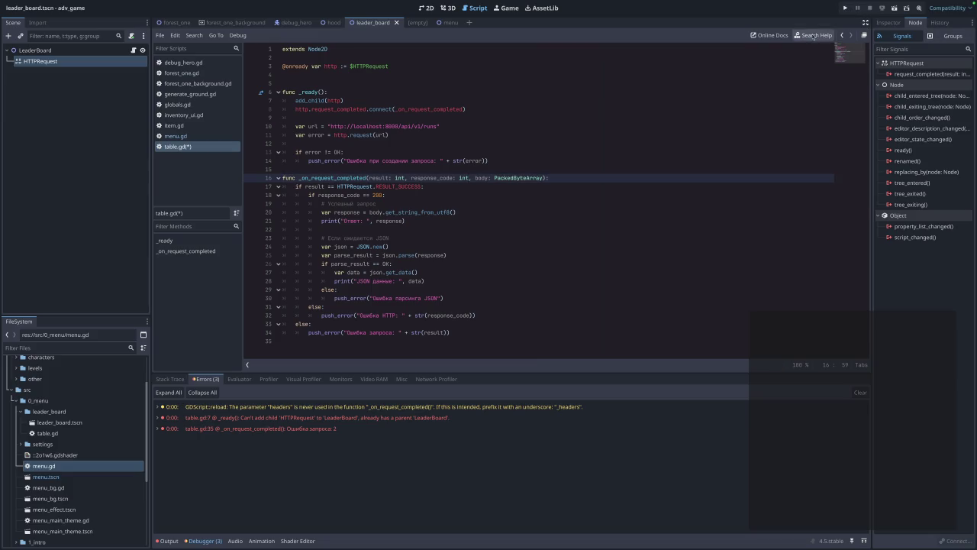
# Run the game, open Leader board and review the reported Debugger errors.
pyautogui.click(845, 8)
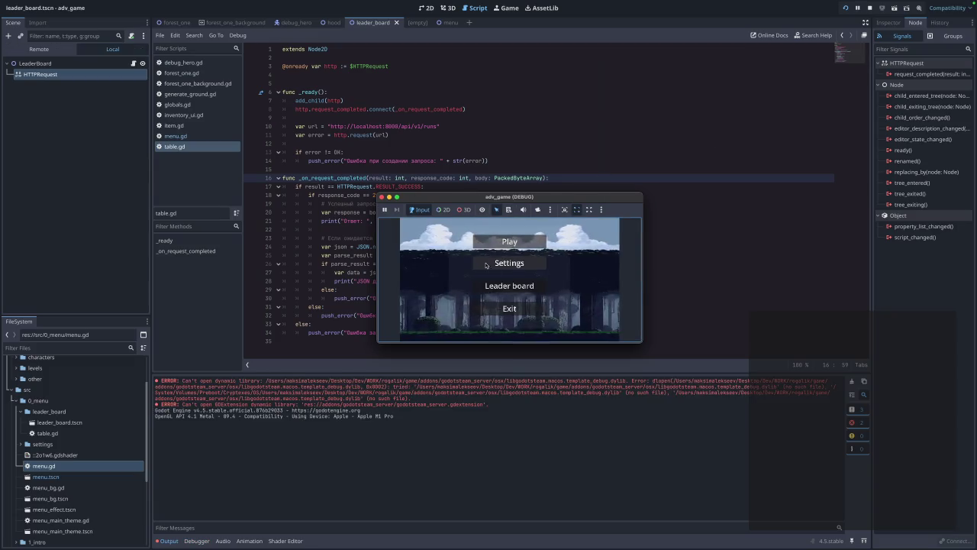
pyautogui.click(499, 289)
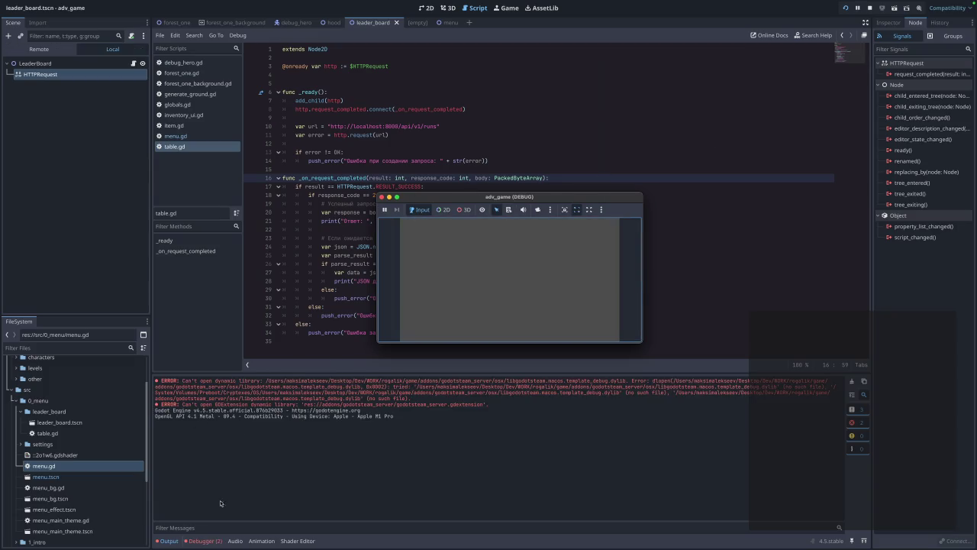
pyautogui.click(203, 541)
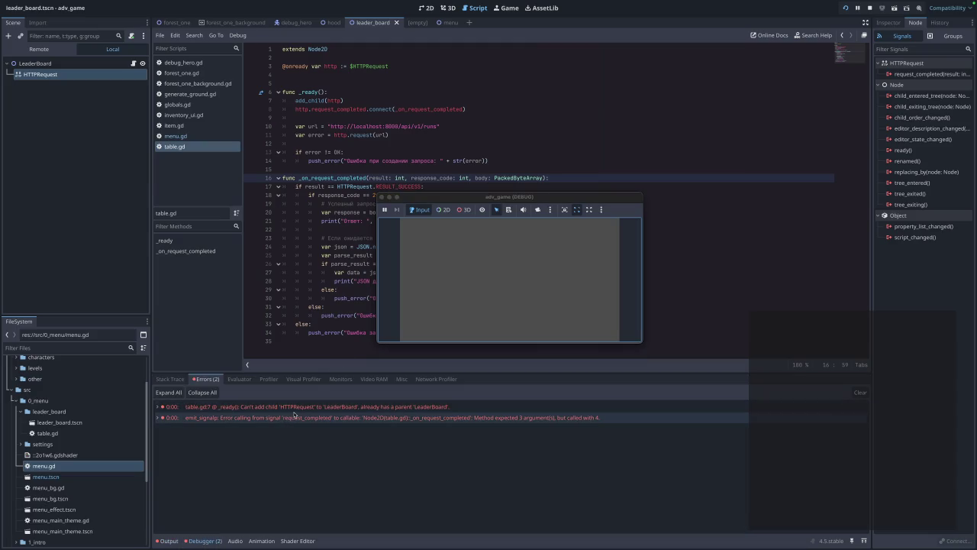
pyautogui.moveTo(312, 413)
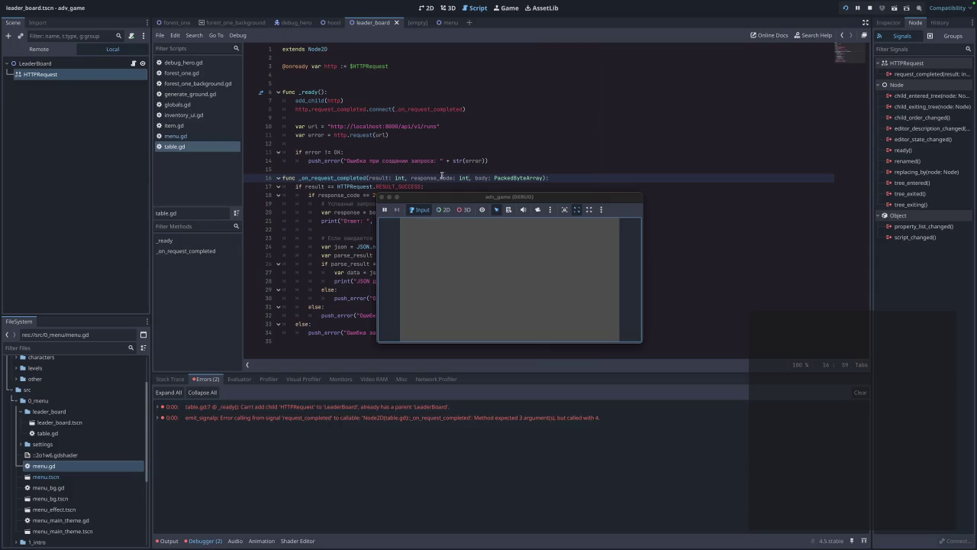
pyautogui.click(388, 197)
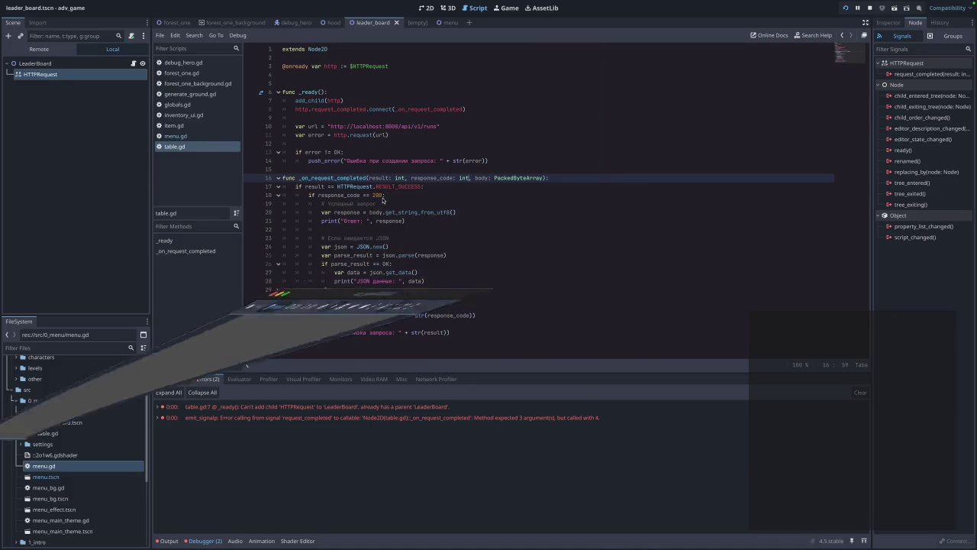
pyautogui.hotkey('ctrl', 'Left')
pyautogui.hotkey('ctrl', 'Left')
pyautogui.hotkey('ctrl', 'Left')
pyautogui.hotkey('ctrl', 'Left')
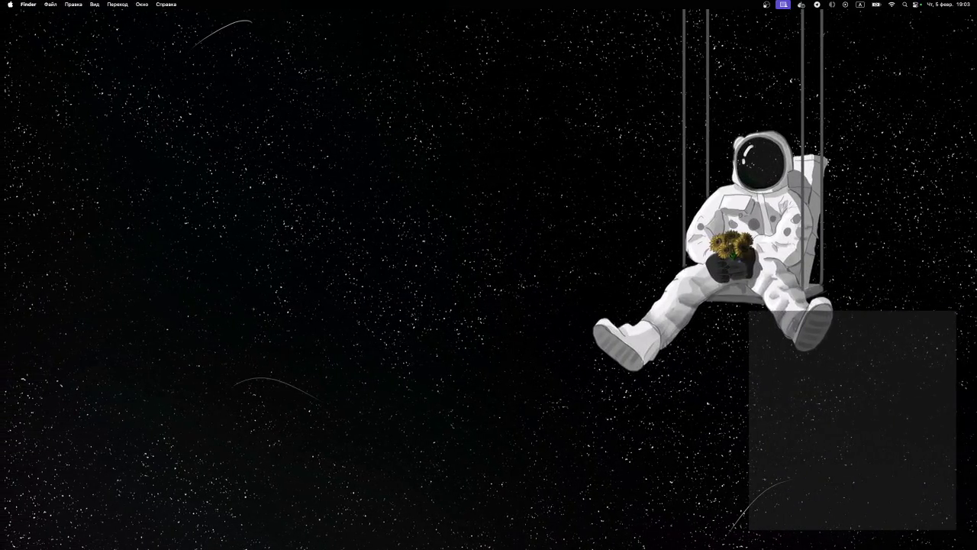
pyautogui.moveTo(630, 534)
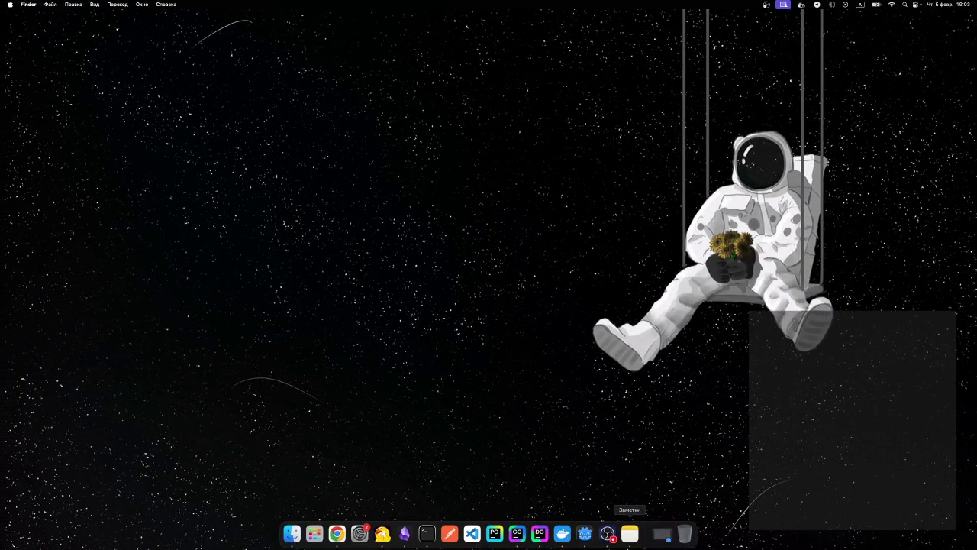
pyautogui.click(666, 534)
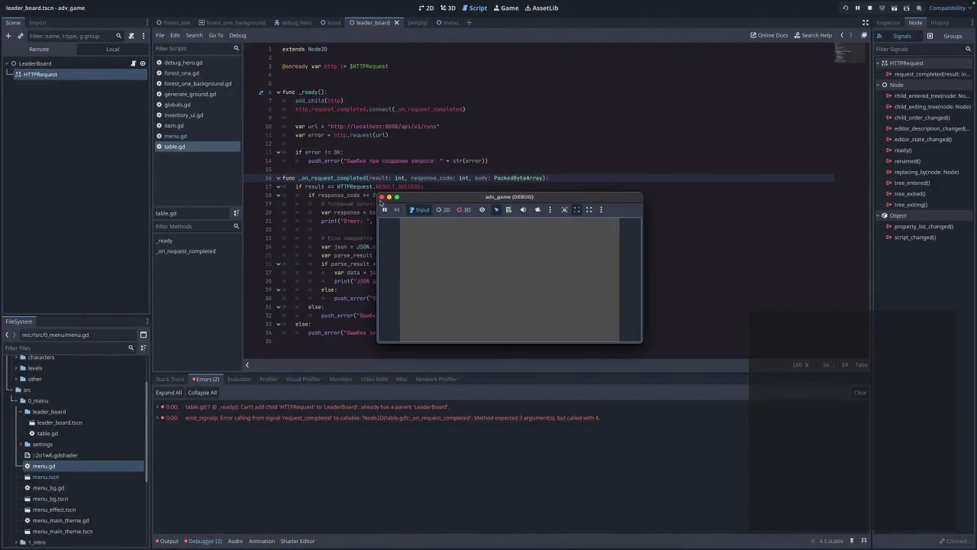
# Delete the add_child(http) line from _ready in table.gd.
pyautogui.click(391, 135)
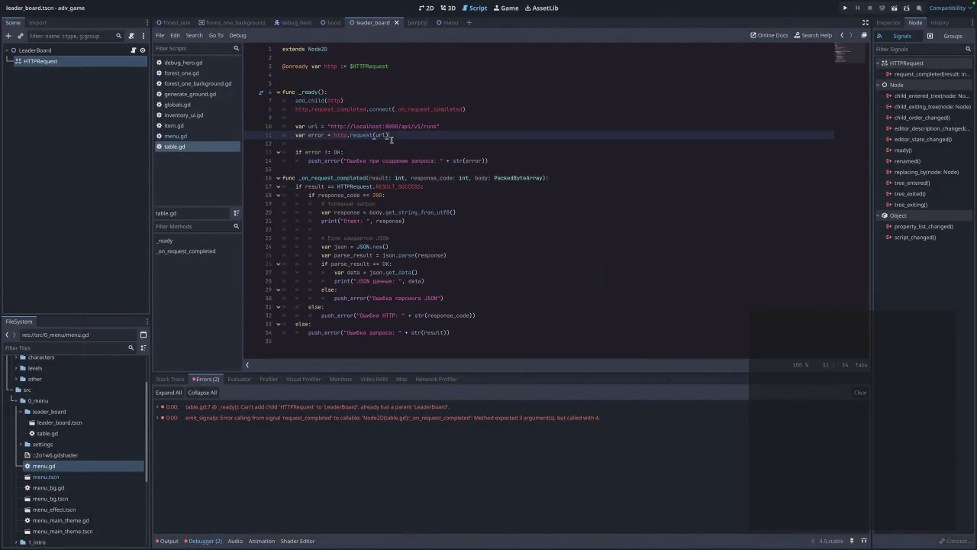
pyautogui.keyDown('shift'); pyautogui.click(364, 101); pyautogui.keyUp('shift')
pyautogui.moveTo(359, 126); pyautogui.dragTo(339, 101)
pyautogui.click(338, 100)
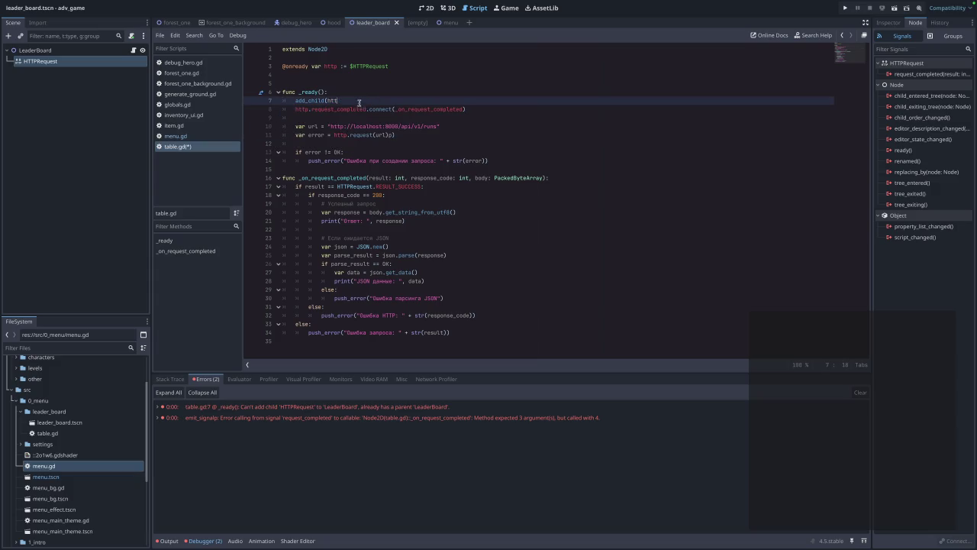
pyautogui.hotkey('shift', 'Home')
pyautogui.press('BackSpace')
pyautogui.press('BackSpace')
pyautogui.click(412, 127)
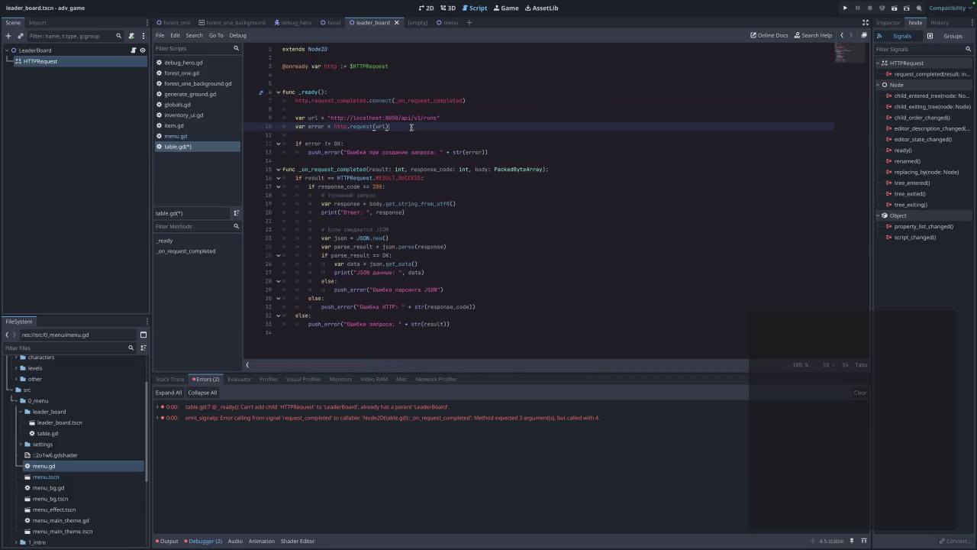
# Save and rerun the leader board, which now reports only the signal argument-count error.
pyautogui.press('super+r')
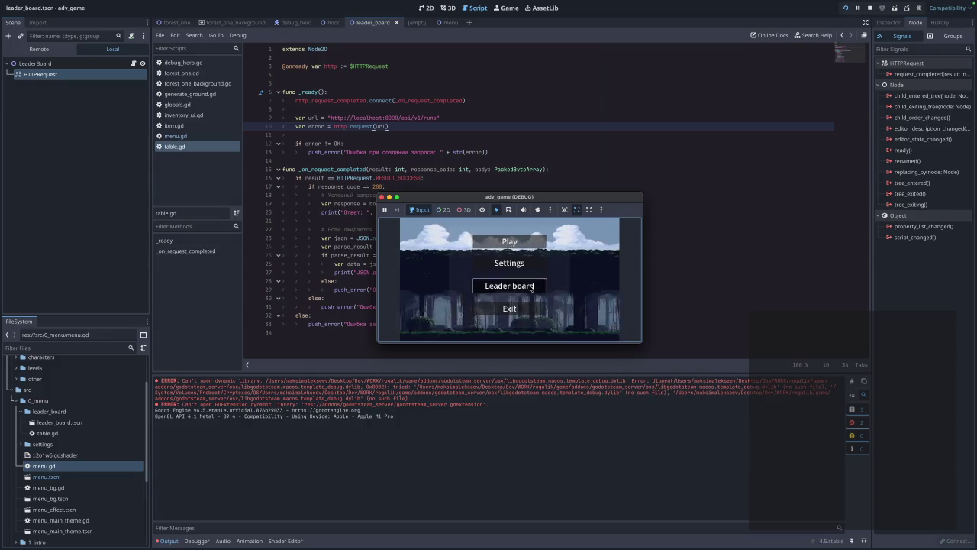
pyautogui.click(531, 288)
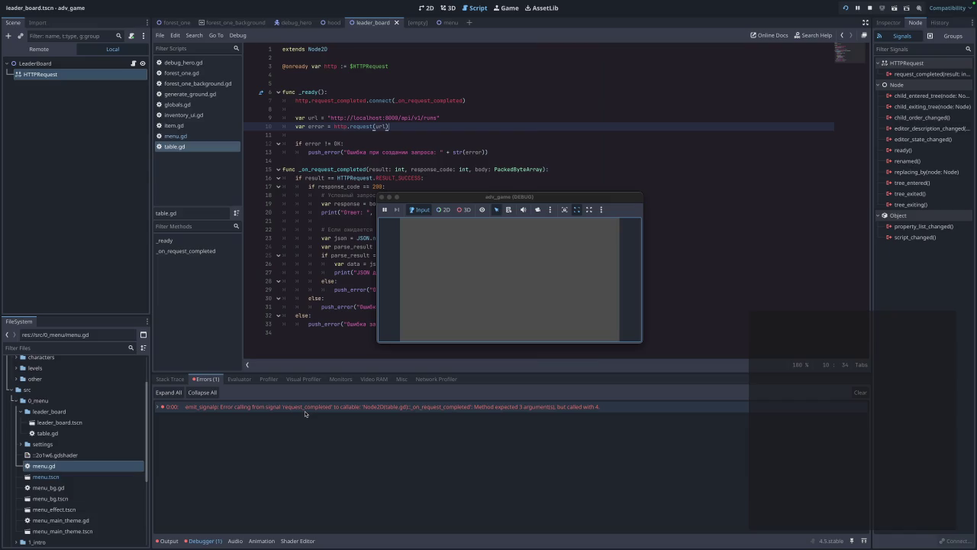
pyautogui.moveTo(306, 414)
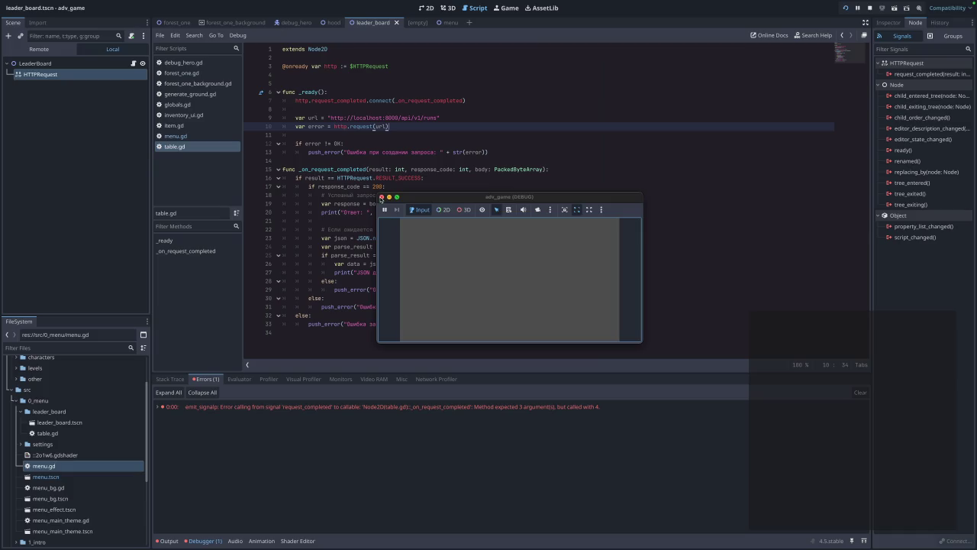
pyautogui.click(381, 197)
pyautogui.write('p')
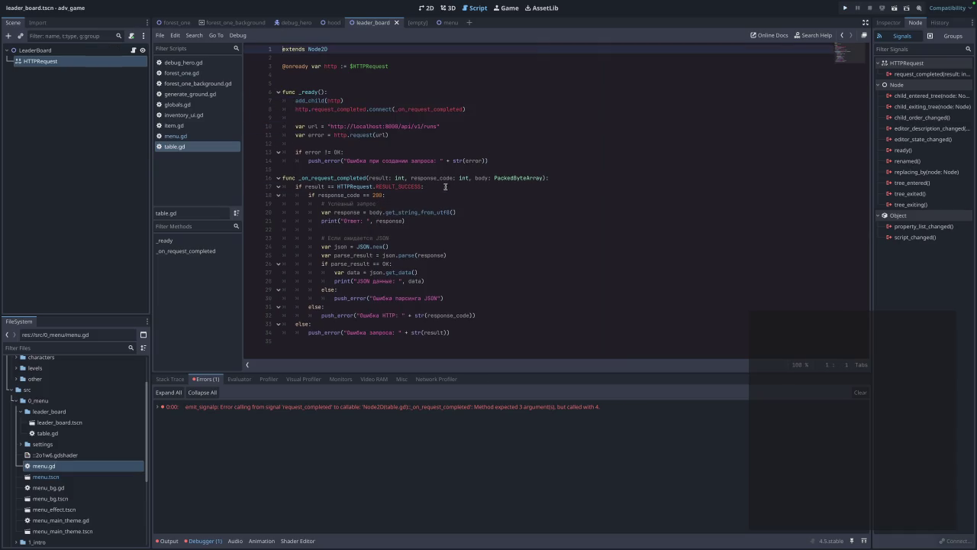
# Add 'headers: PackedStringArray,' back after response_code in _on_request_completed.
pyautogui.click(466, 178)
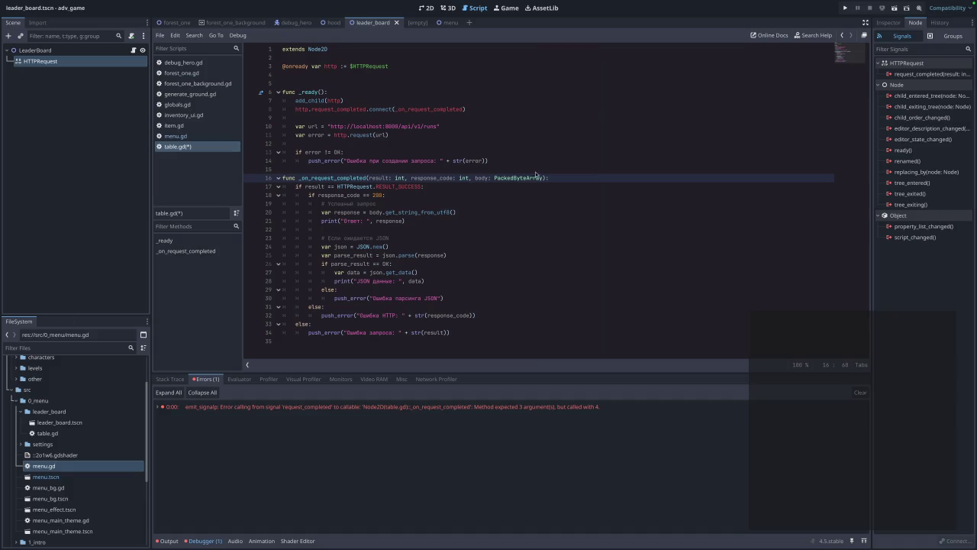
pyautogui.click(489, 212)
pyautogui.click(471, 178)
pyautogui.hotkey('ctrl', 's')
pyautogui.write('headers: PackedStringArray,')
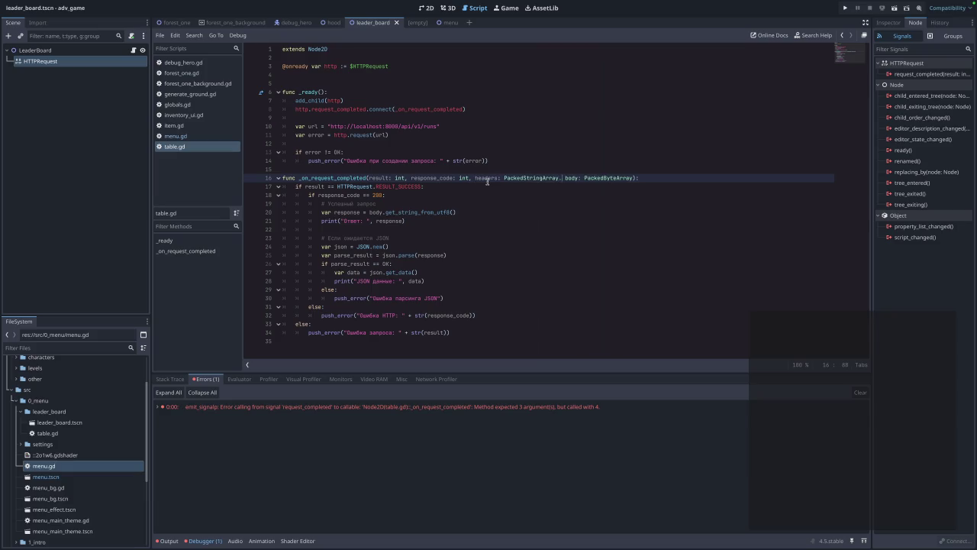
# Delete the add_child(http) line from _ready, save table.gd and launch the game.
pyautogui.click(364, 100)
pyautogui.moveTo(364, 100); pyautogui.dragTo(282, 100)
pyautogui.press('BackSpace')
pyautogui.press('BackSpace')
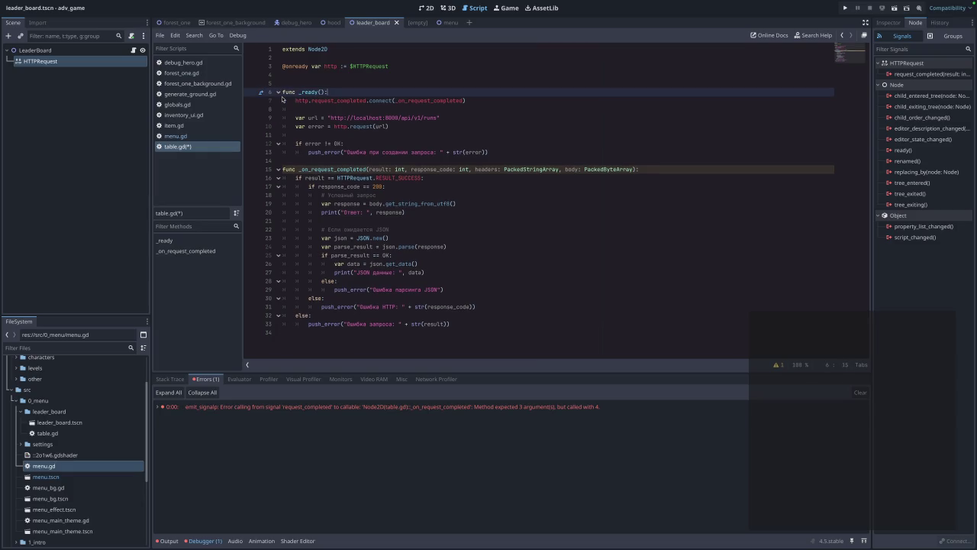
pyautogui.hotkey('ctrl', 's')
pyautogui.click(846, 7)
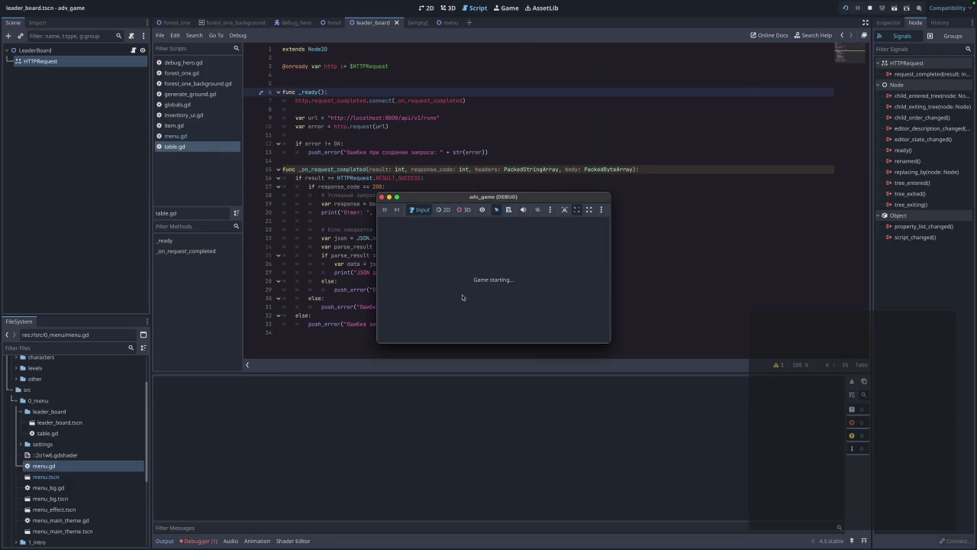
# Open Leader board in the running game, check the Debugger errors, and close the game.
pyautogui.click(493, 285)
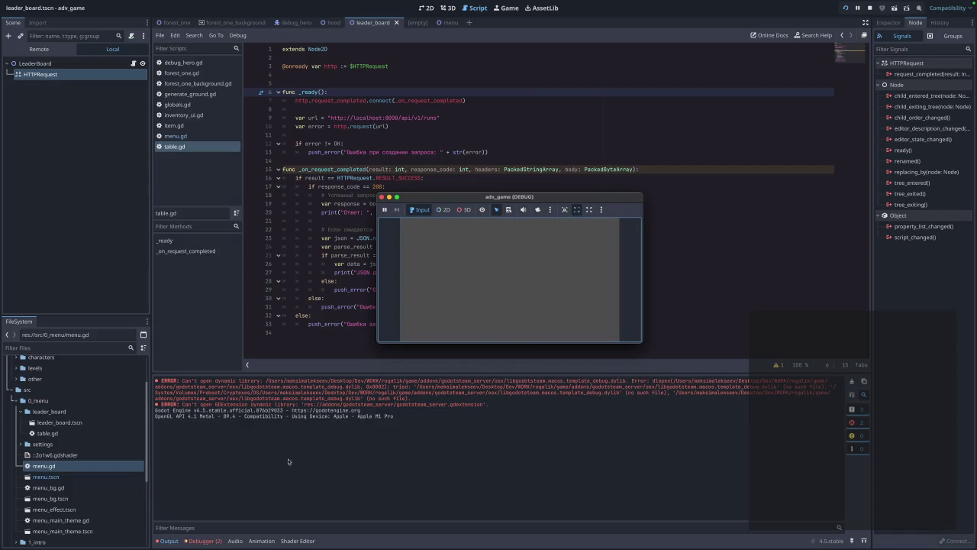
pyautogui.click(204, 540)
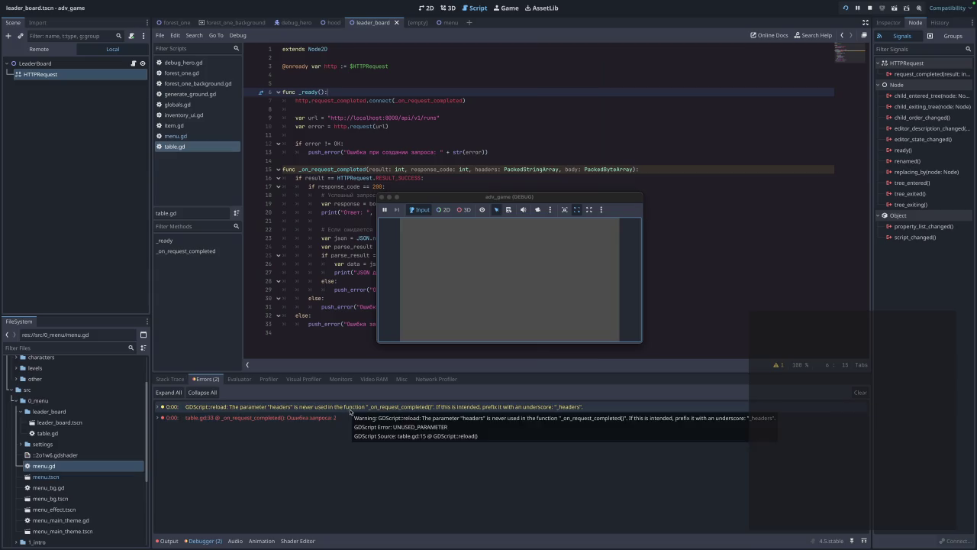
pyautogui.moveTo(348, 423)
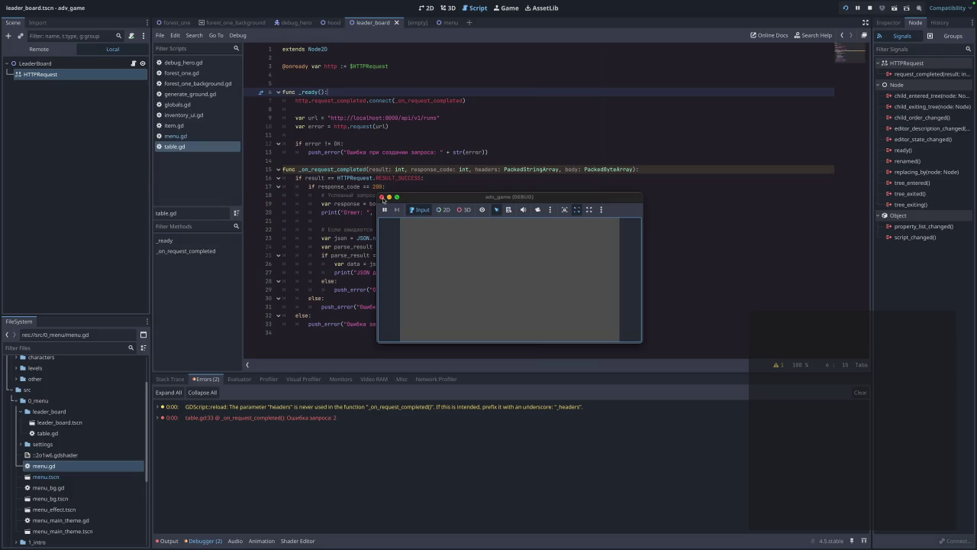
pyautogui.click(383, 197)
# Rename headers to _headers, then rerun the leader board; request error 2 remains.
pyautogui.click(475, 169)
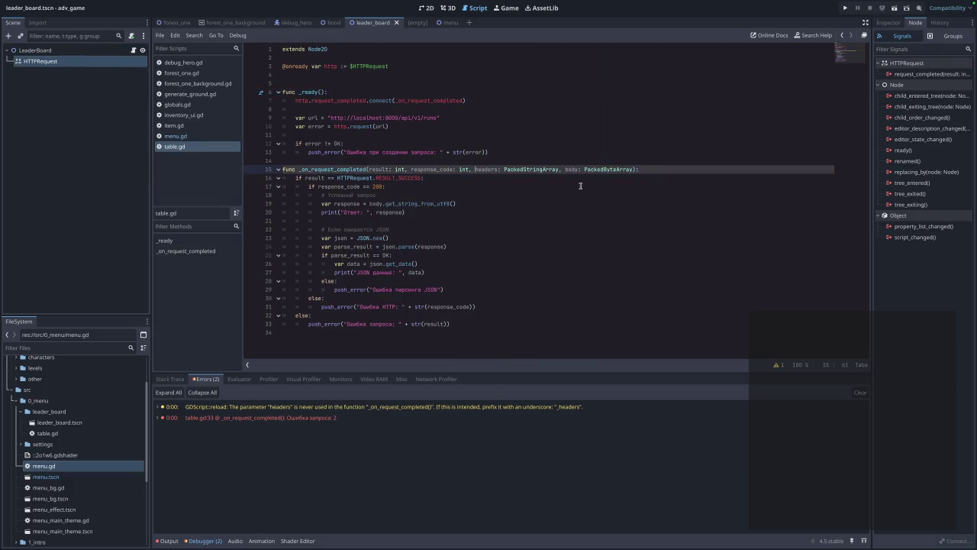
pyautogui.write('_')
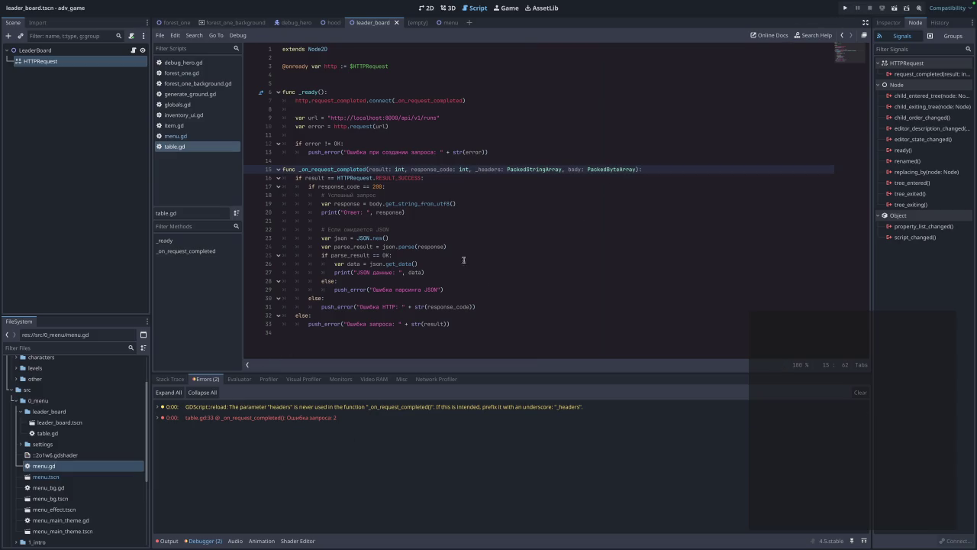
pyautogui.click(846, 8)
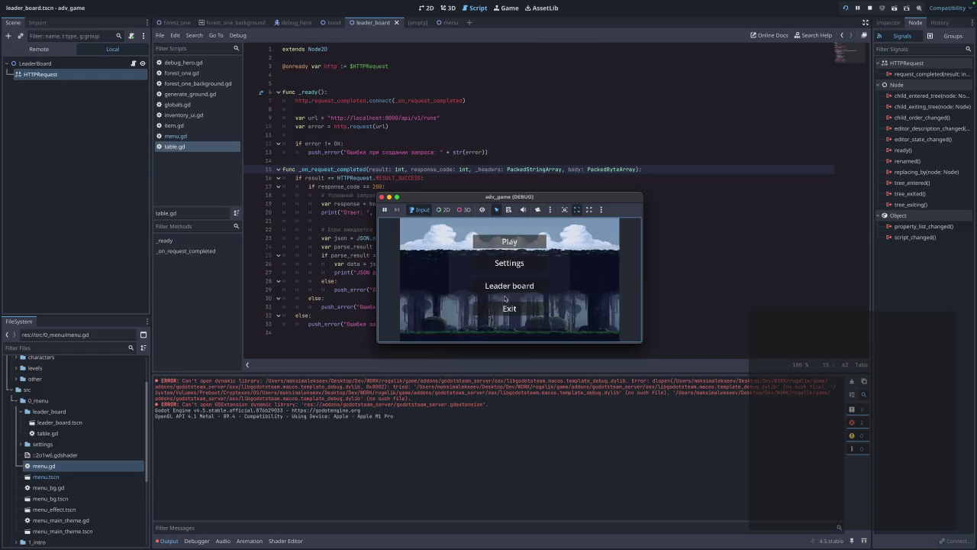
pyautogui.click(506, 288)
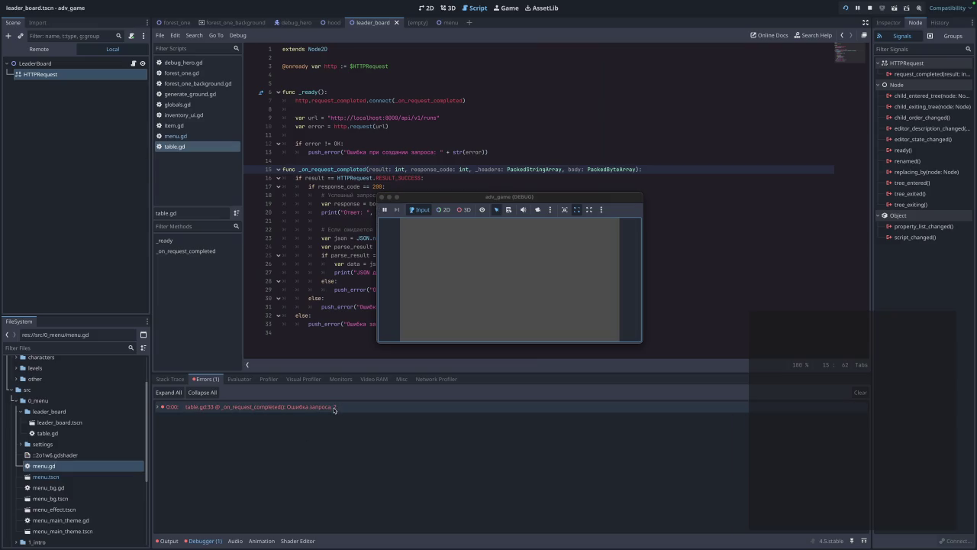
pyautogui.moveTo(335, 409)
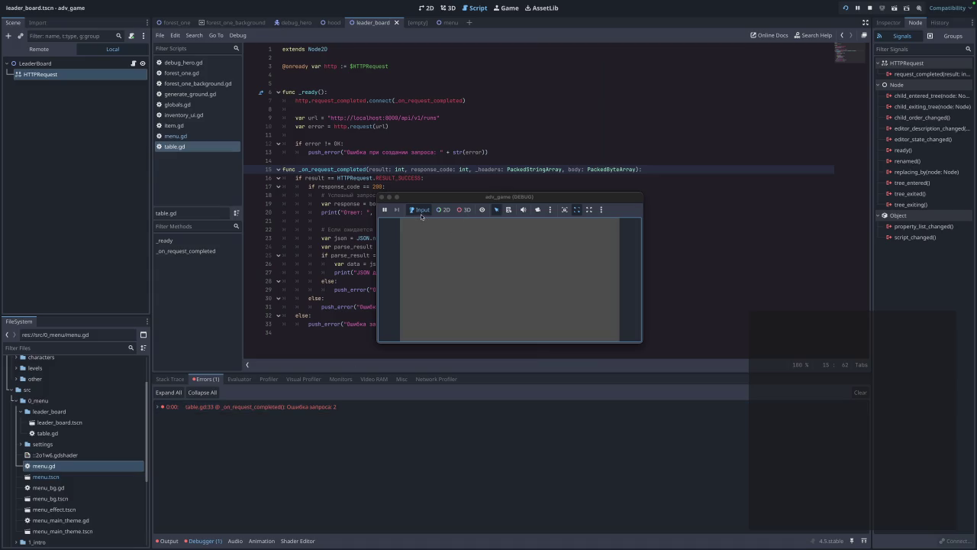
pyautogui.click(381, 197)
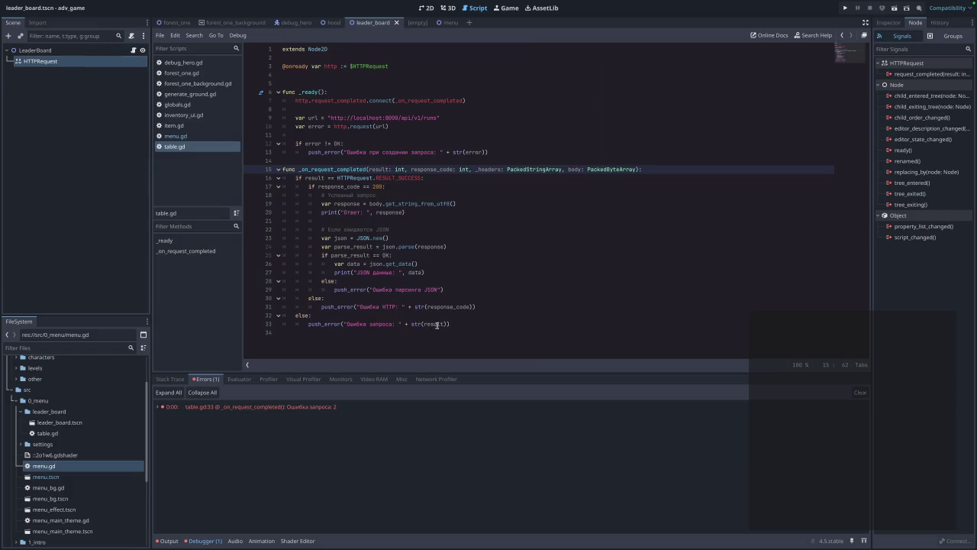
# Open the HTTPRequest class reference and find RESULT_CANT_CONNECT = 2 among the Result enumerations.
pyautogui.moveTo(437, 324)
pyautogui.moveTo(397, 178)
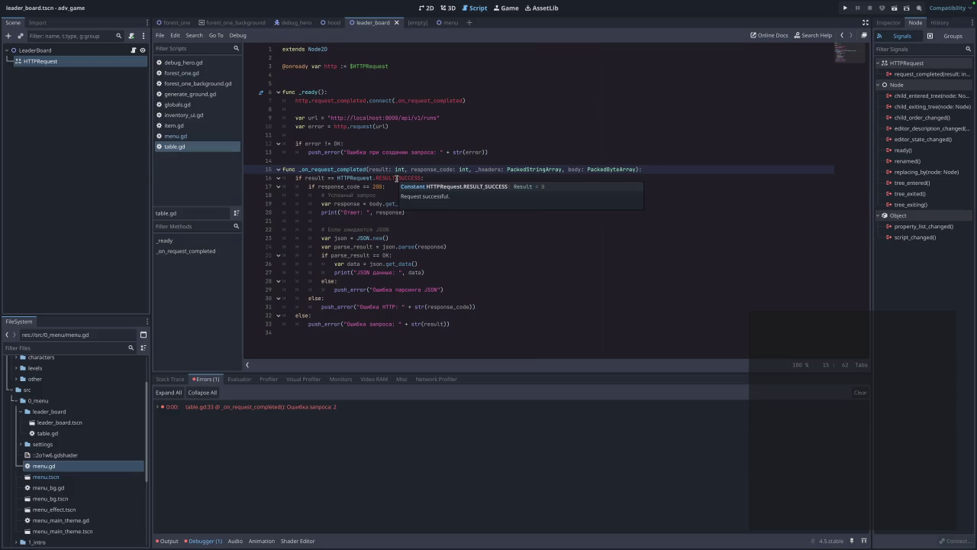
pyautogui.keyDown('ctrl'); pyautogui.click(365, 178); pyautogui.keyUp('ctrl')
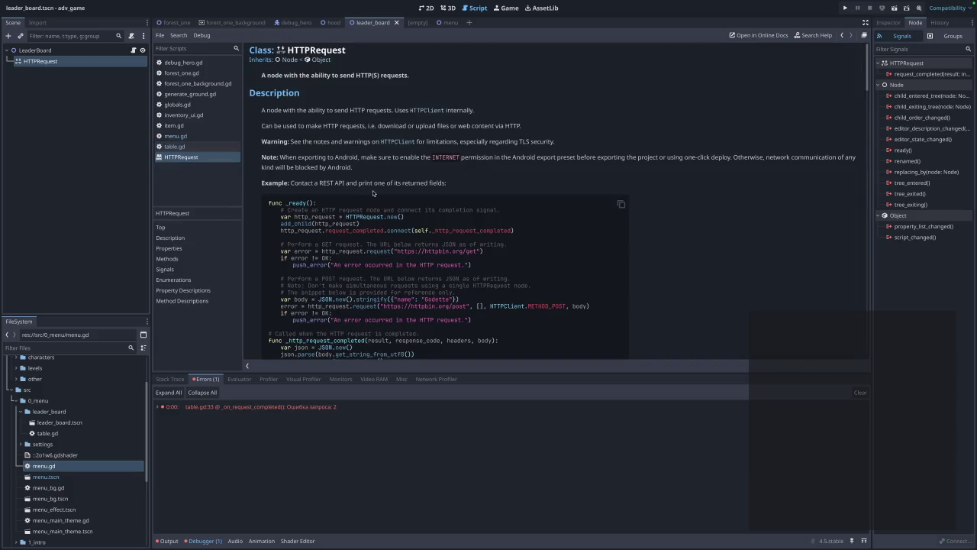
pyautogui.scroll(-6, 373, 193)
pyautogui.scroll(6, 373, 193)
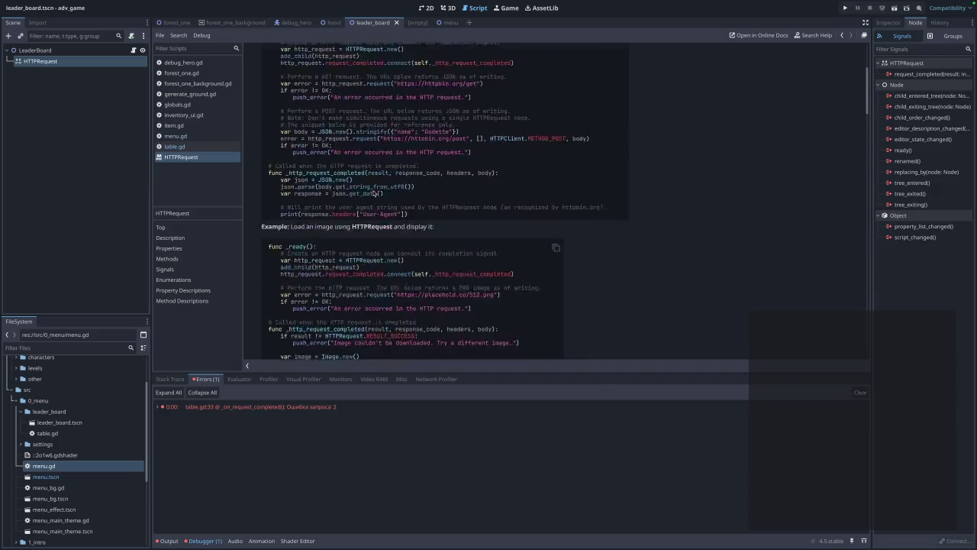
pyautogui.scroll(-2, 373, 193)
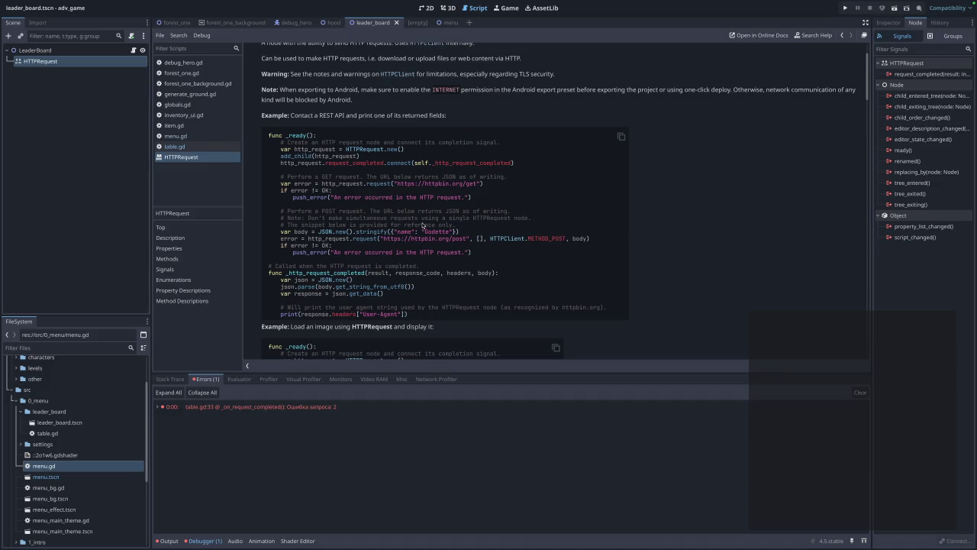
pyautogui.scroll(3, 422, 227)
pyautogui.scroll(-15, 423, 227)
pyautogui.scroll(5, 363, 200)
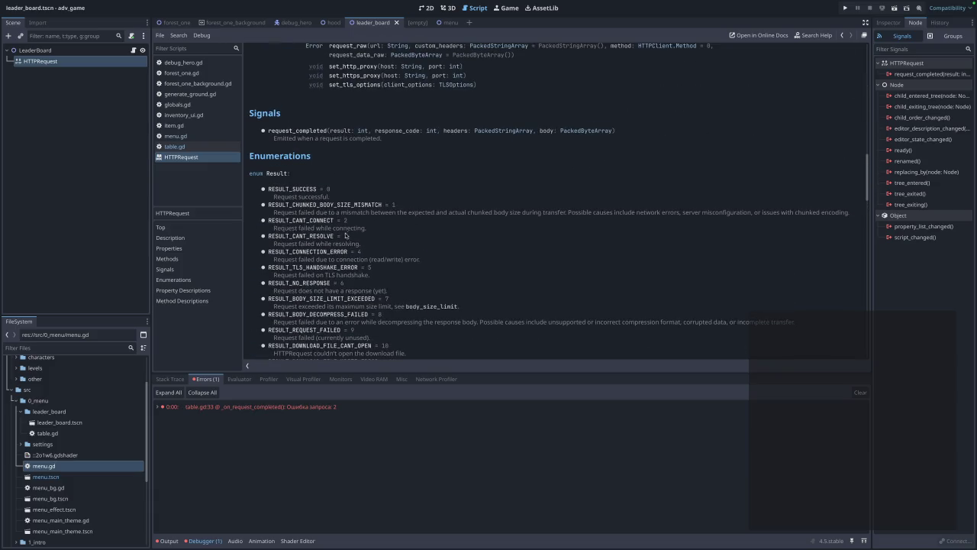
pyautogui.moveTo(349, 220); pyautogui.dragTo(327, 221)
# Start the rogalik_api server with make app in GoLand's terminal, then return to Godot.
pyautogui.hotkey('ctrl', 'Right')
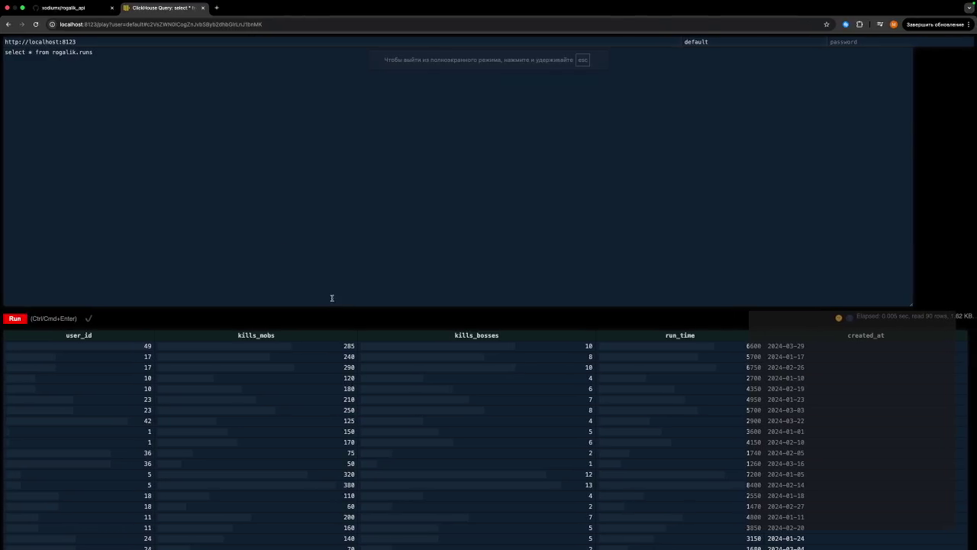
pyautogui.hotkey('ctrl', 'Right')
pyautogui.write('make app')
pyautogui.press('Return')
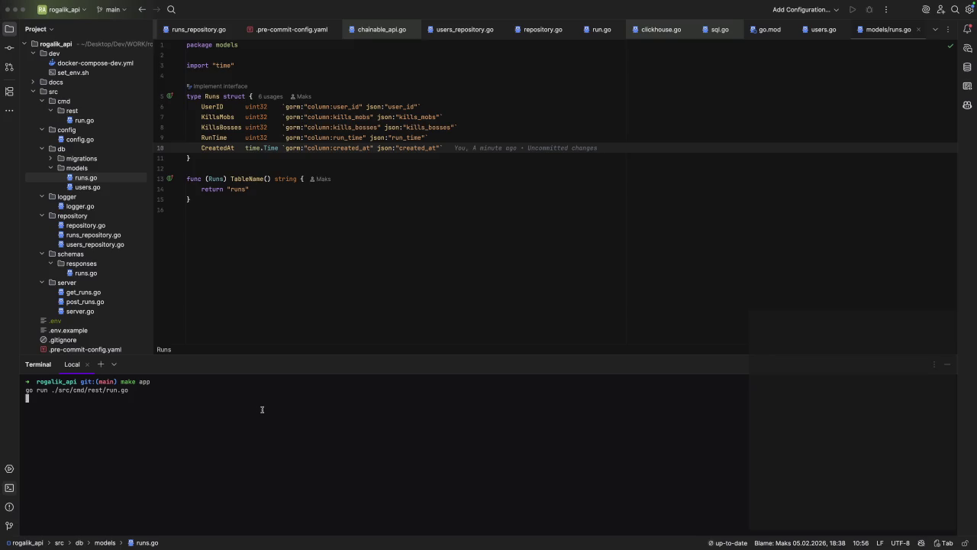
pyautogui.hotkey('ctrl', 'Left')
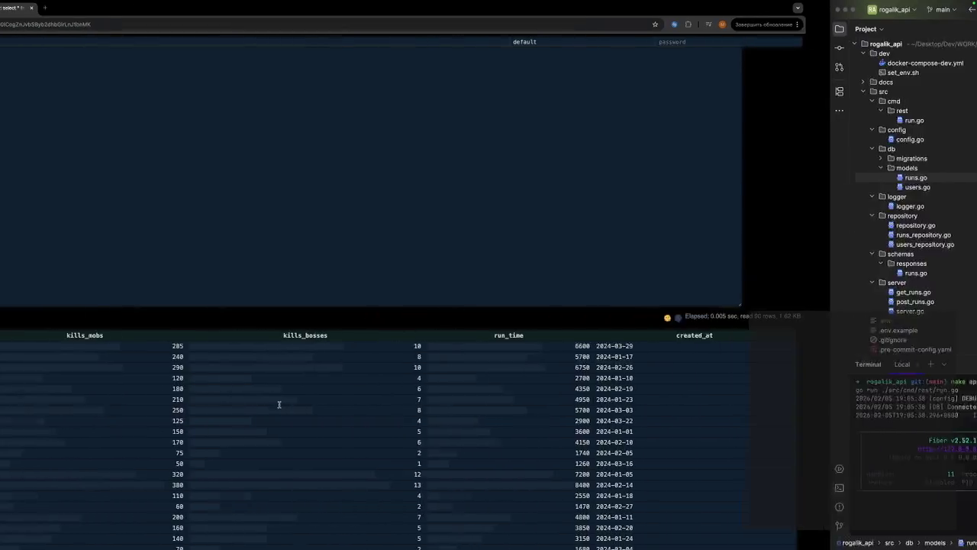
pyautogui.hotkey('ctrl', 'Left')
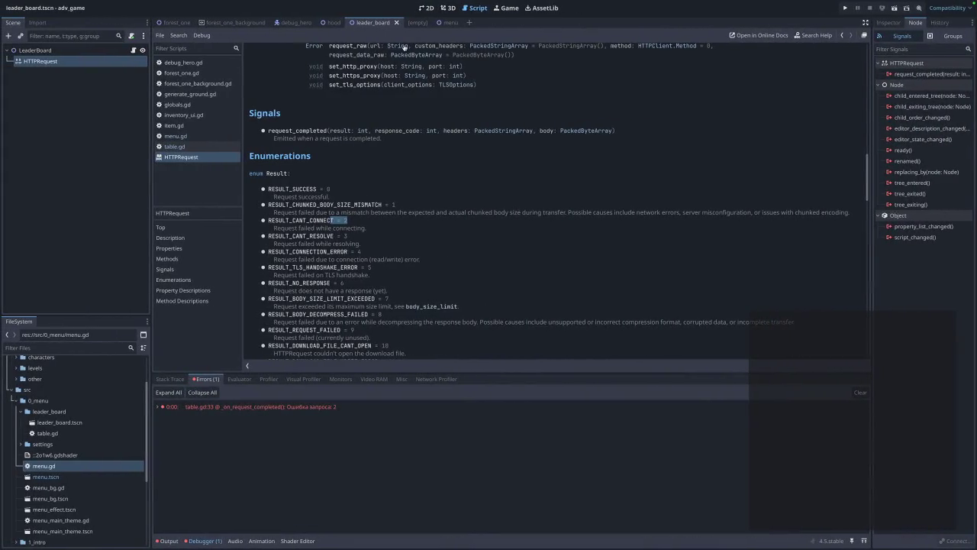
# Run the game and open the Leader board to print the runs JSON in Output, then stop the game.
pyautogui.click(845, 8)
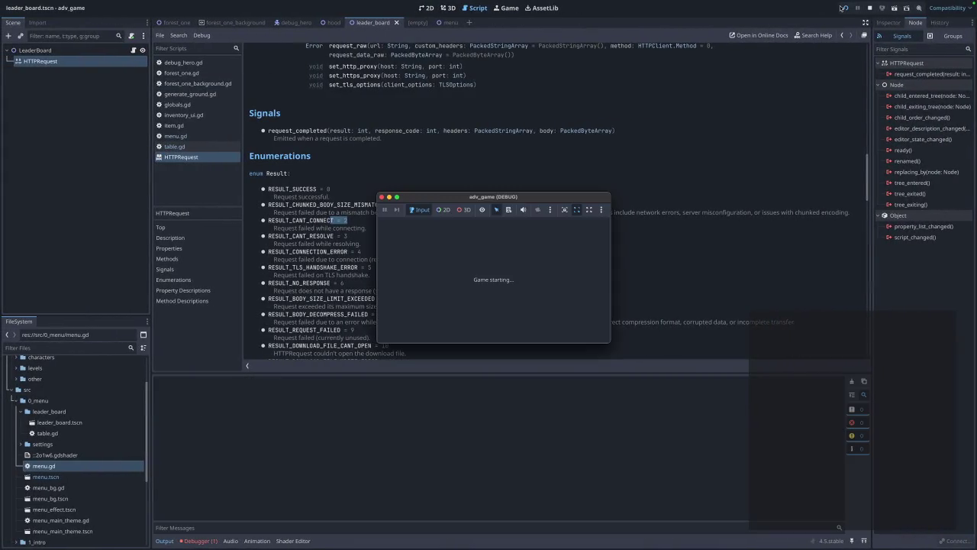
pyautogui.click(506, 285)
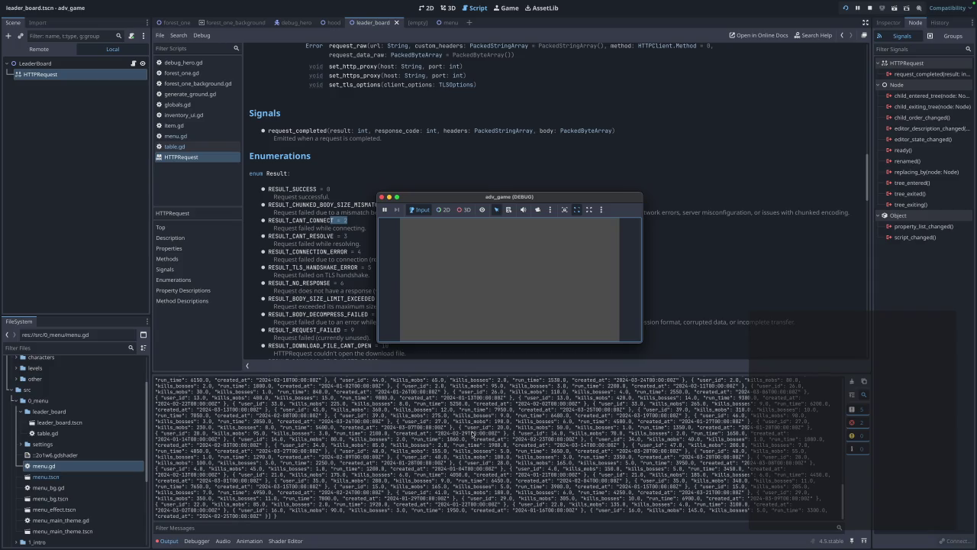
pyautogui.scroll(10, 626, 497)
pyautogui.scroll(10, 594, 482)
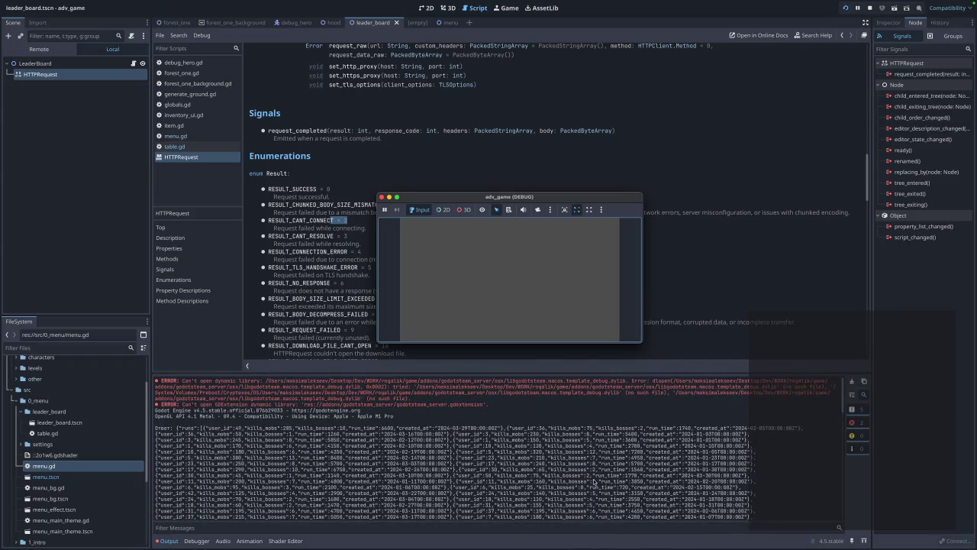
pyautogui.click(381, 197)
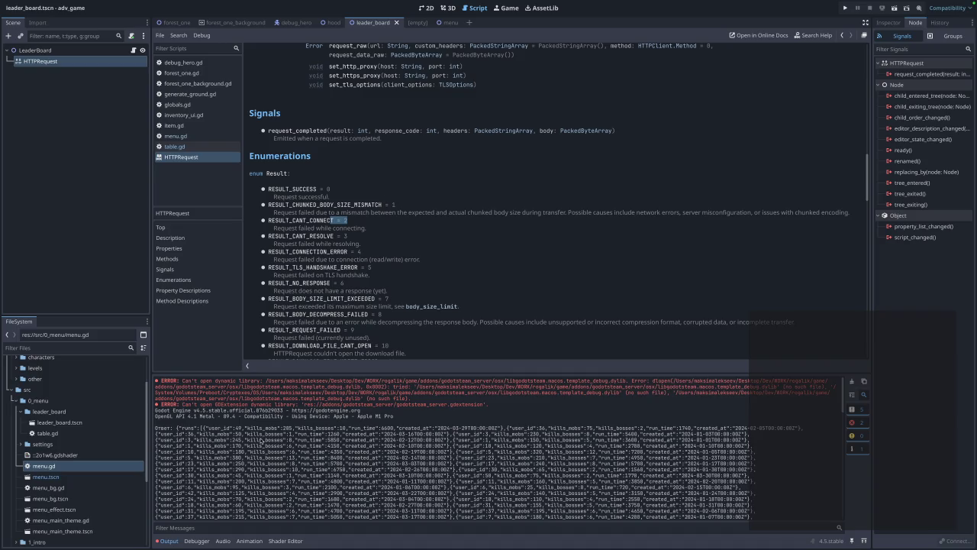
pyautogui.click(431, 450)
pyautogui.scroll(-2, 432, 449)
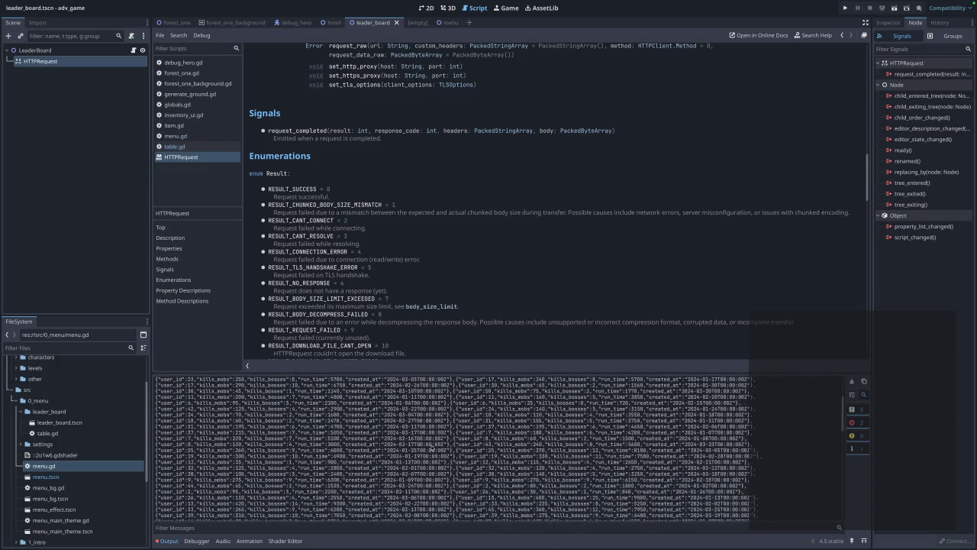
pyautogui.scroll(-2, 459, 452)
pyautogui.scroll(-5, 459, 455)
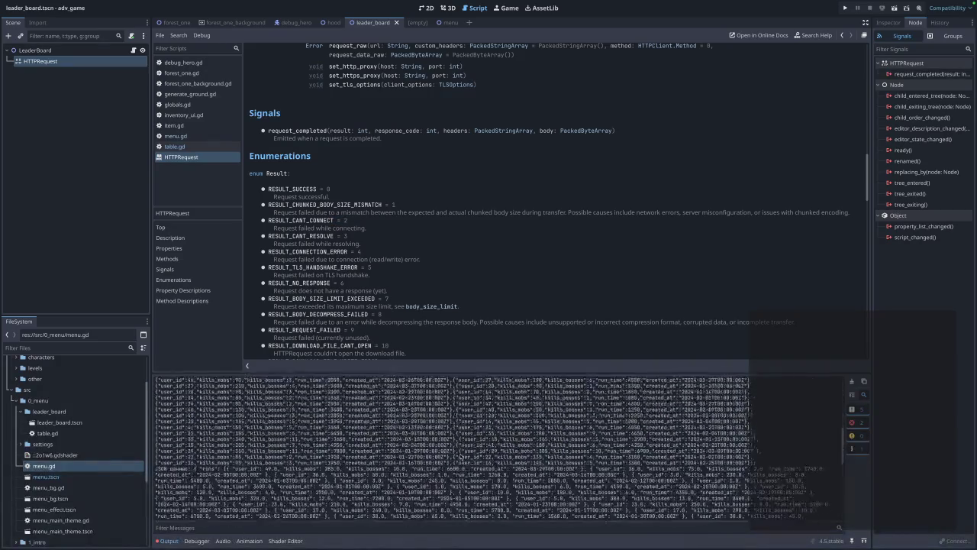
pyautogui.scroll(-3, 459, 456)
pyautogui.scroll(-5, 459, 456)
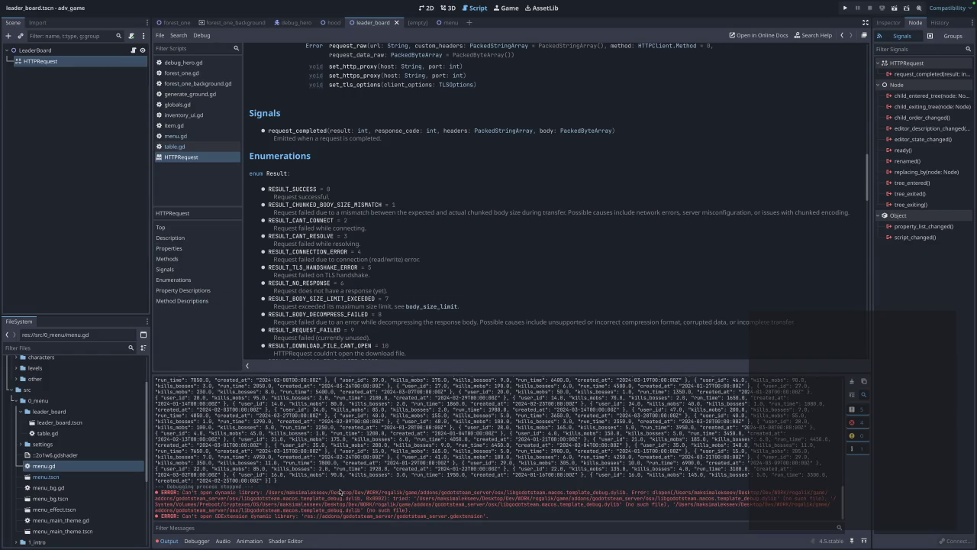
pyautogui.moveTo(202, 517); pyautogui.dragTo(297, 518)
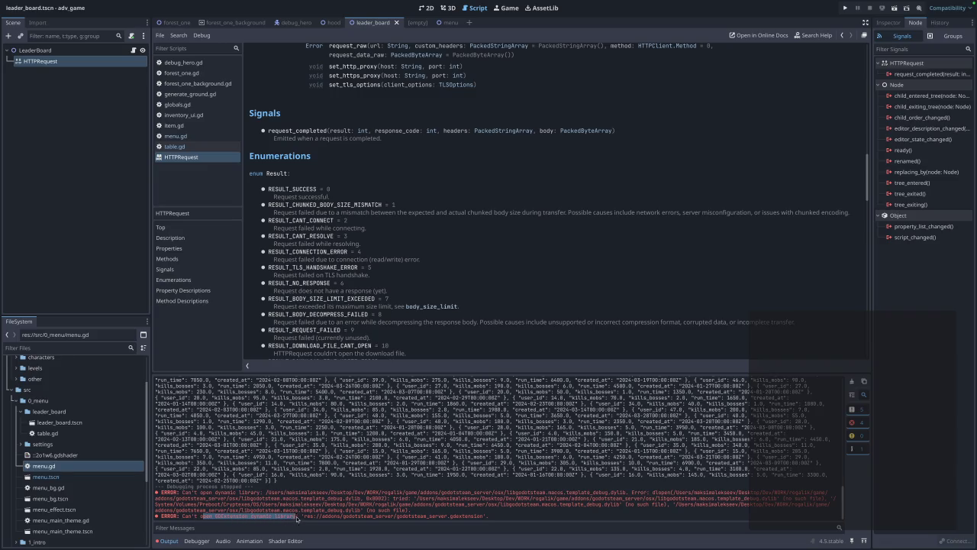
pyautogui.click(439, 533)
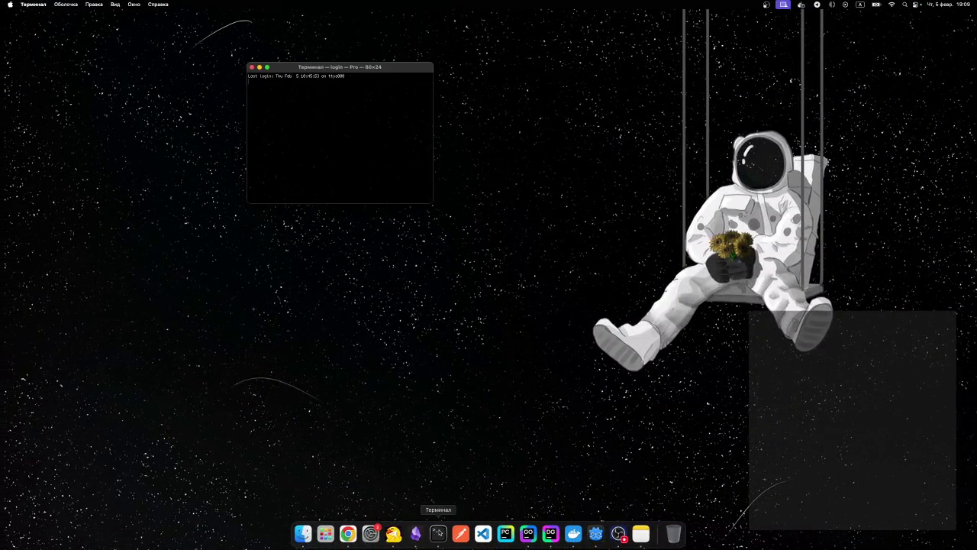
# Enter a cd command to Desktop/Dev/WORK/rogalik/ at the prompt using Tab completion.
pyautogui.write('cd')
pyautogui.press('Tab')
pyautogui.press('BackSpace')
pyautogui.press('BackSpace')
pyautogui.press('BackSpace')
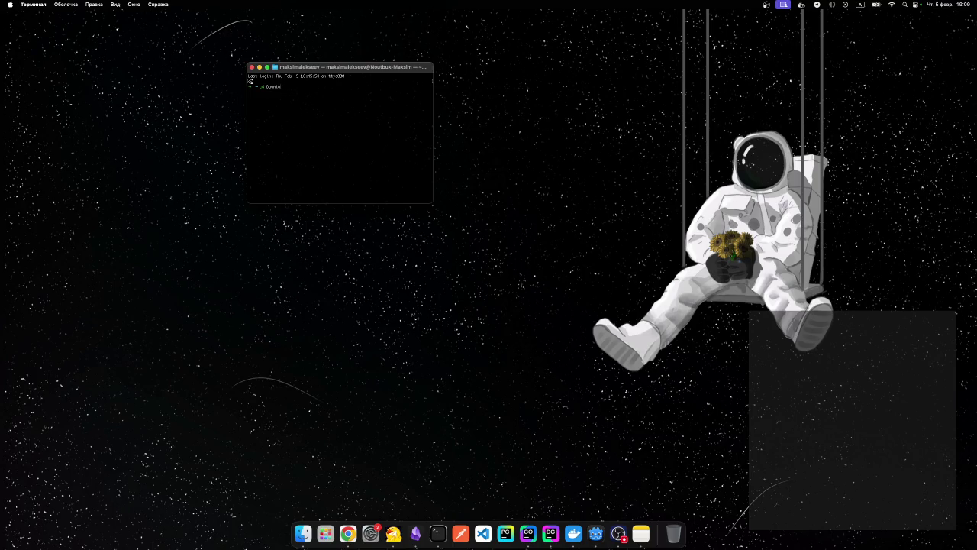
pyautogui.press('Tab')
pyautogui.write('De')
pyautogui.press('Tab')
pyautogui.write('W')
pyautogui.press('Tab')
pyautogui.write('z')
pyautogui.press('Tab')
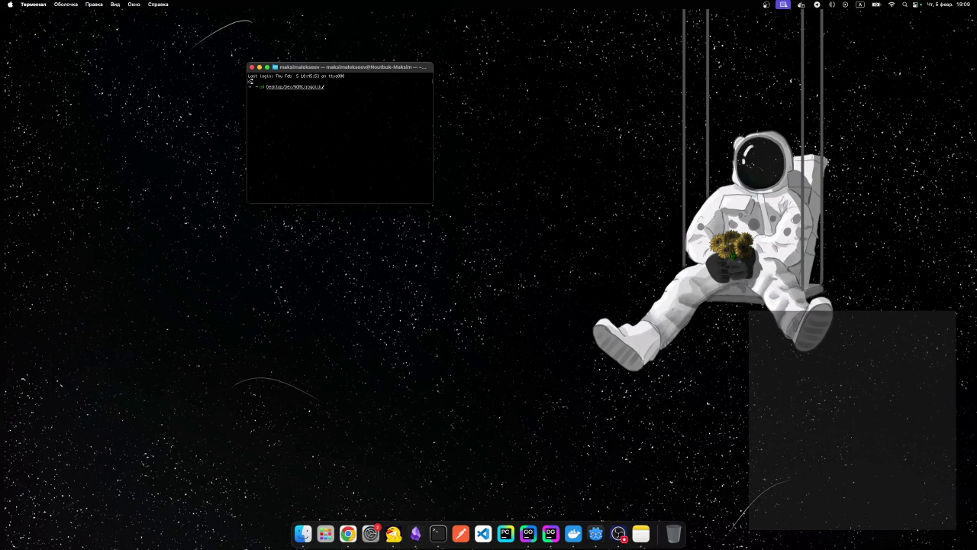